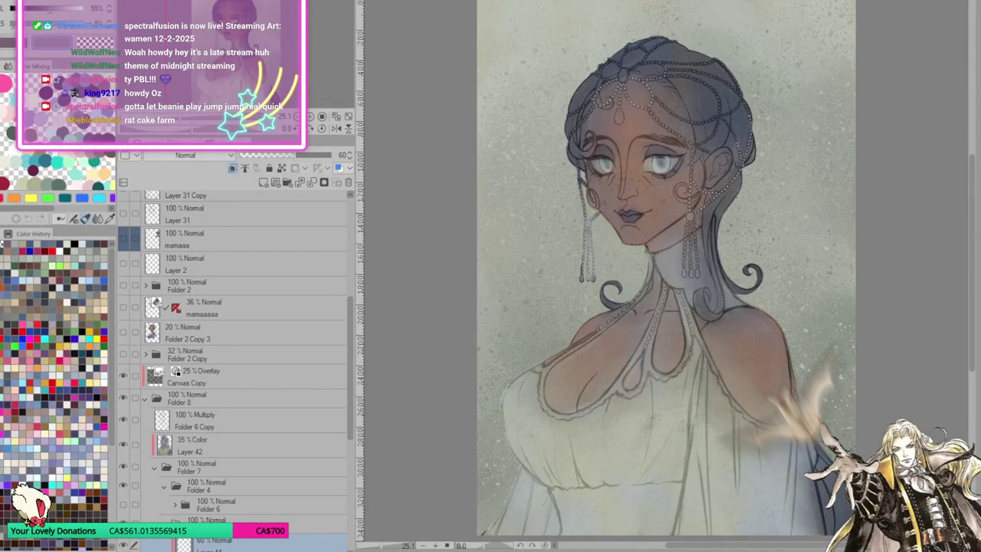
Hide and re-show Layer 44 to compare the portrait with and without it
scroll(234, 357, up, 2)
scroll(234, 356, up, 3)
scroll(234, 356, up, 2)
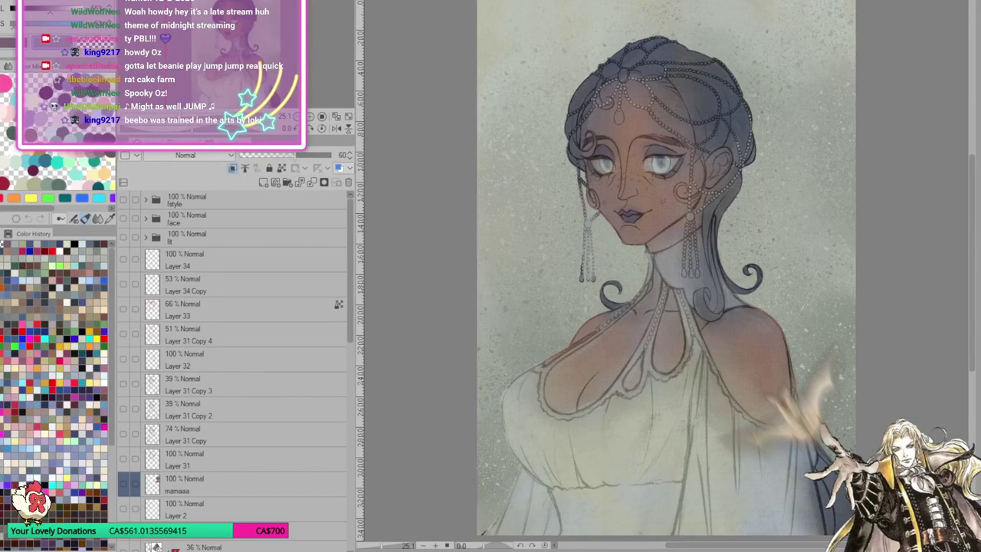
scroll(233, 360, down, 3)
scroll(234, 360, down, 3)
scroll(234, 360, down, 3)
scroll(234, 360, down, 3)
scroll(234, 360, down, 3)
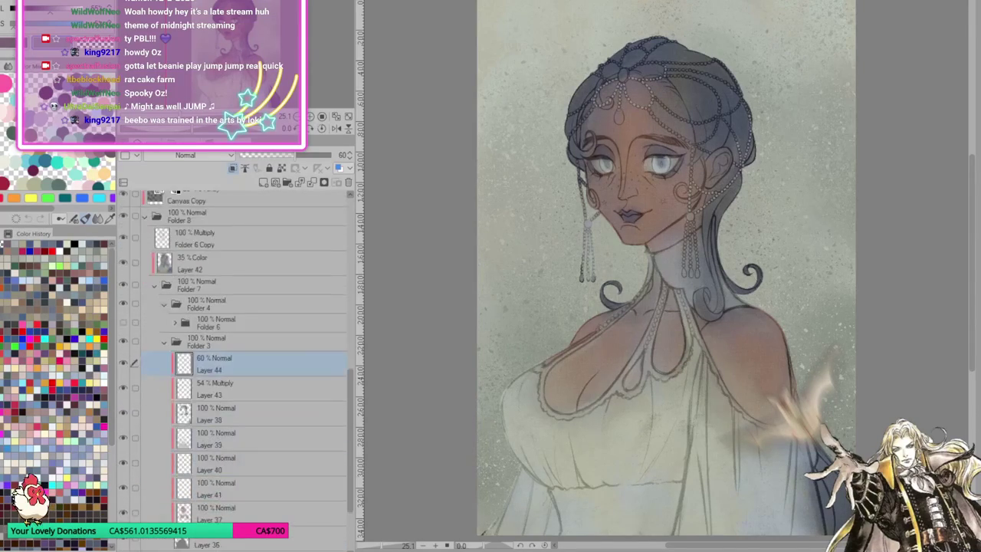
scroll(234, 360, down, 3)
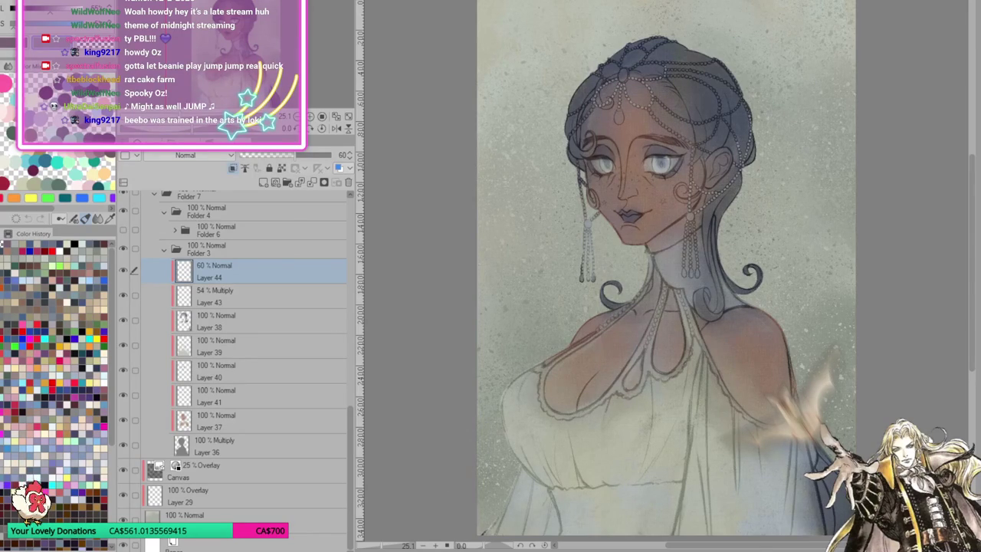
scroll(234, 360, up, 1)
scroll(234, 361, up, 1)
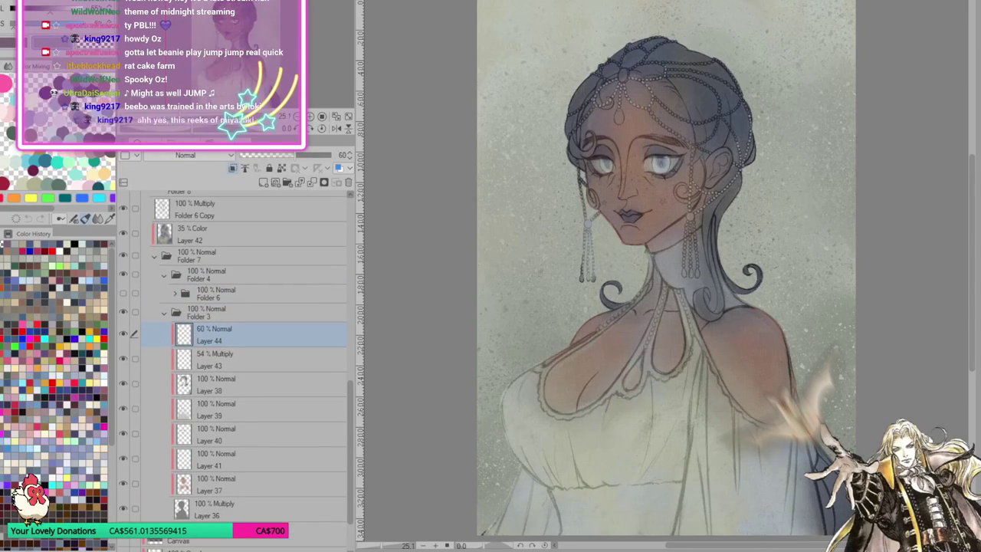
click(122, 335)
click(123, 335)
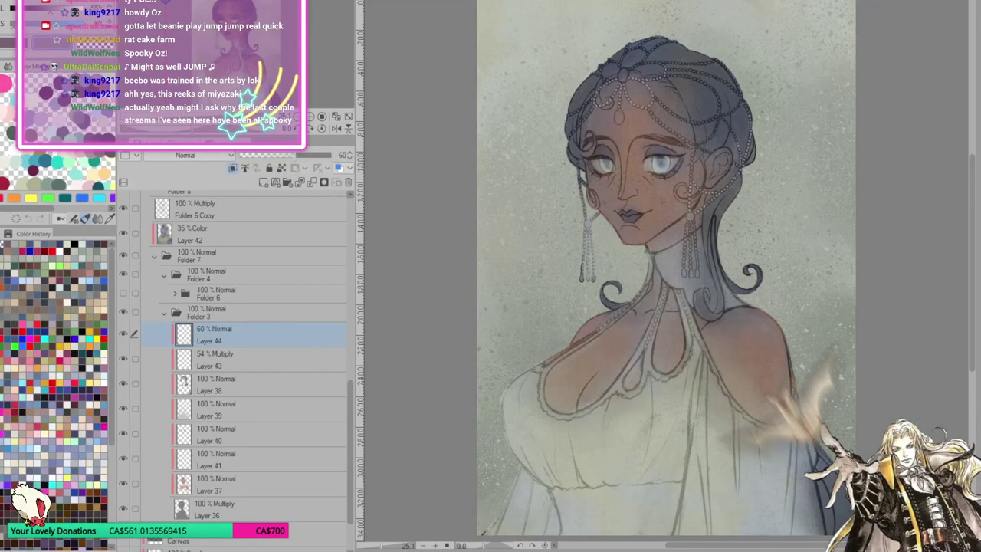
Raise Layer 44 to full opacity and review the portrait
drag(328, 157, 368, 157)
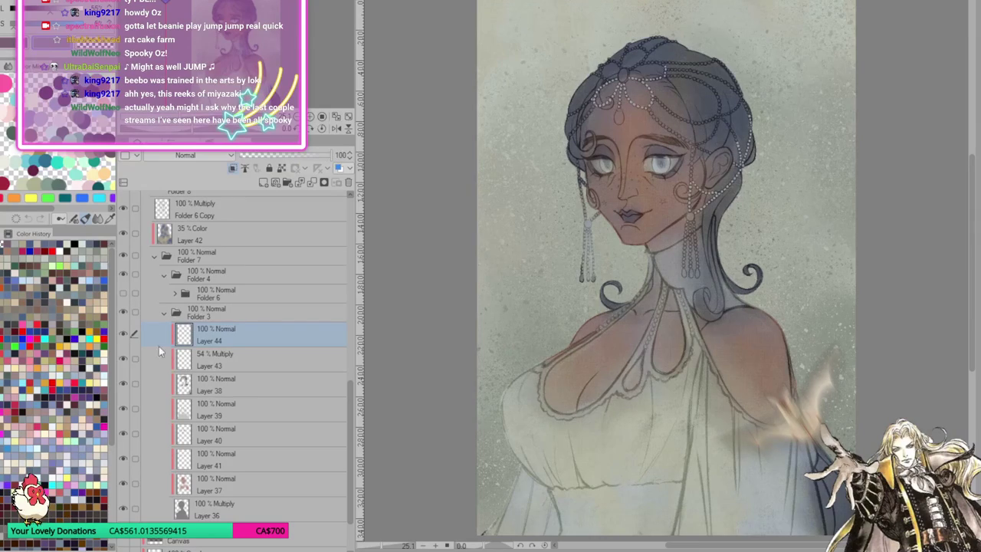
scroll(641, 76, up, 2)
scroll(635, 60, up, 1)
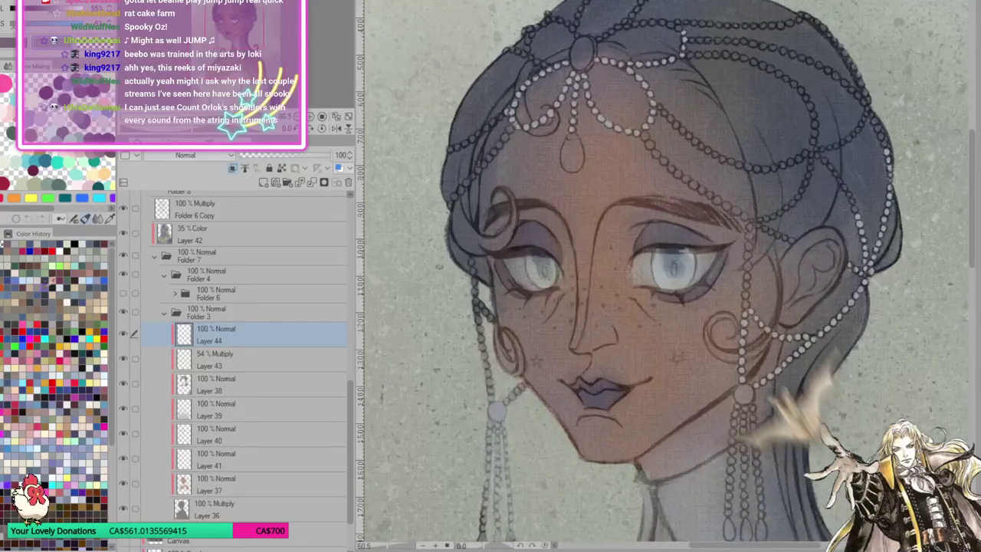
scroll(507, 330, down, 3)
scroll(528, 234, up, 2)
scroll(528, 235, up, 2)
scroll(528, 235, up, 2)
scroll(528, 235, up, 2)
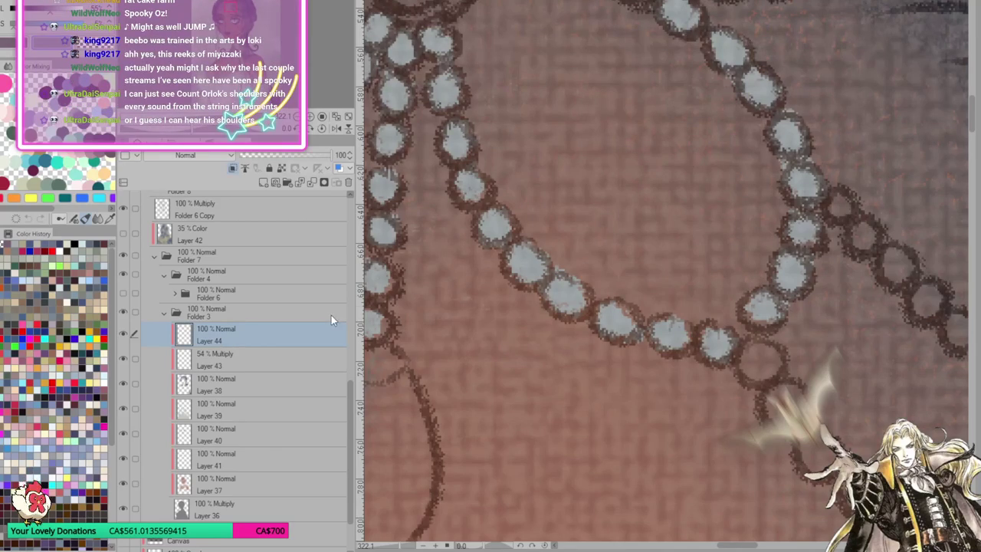
click(529, 263)
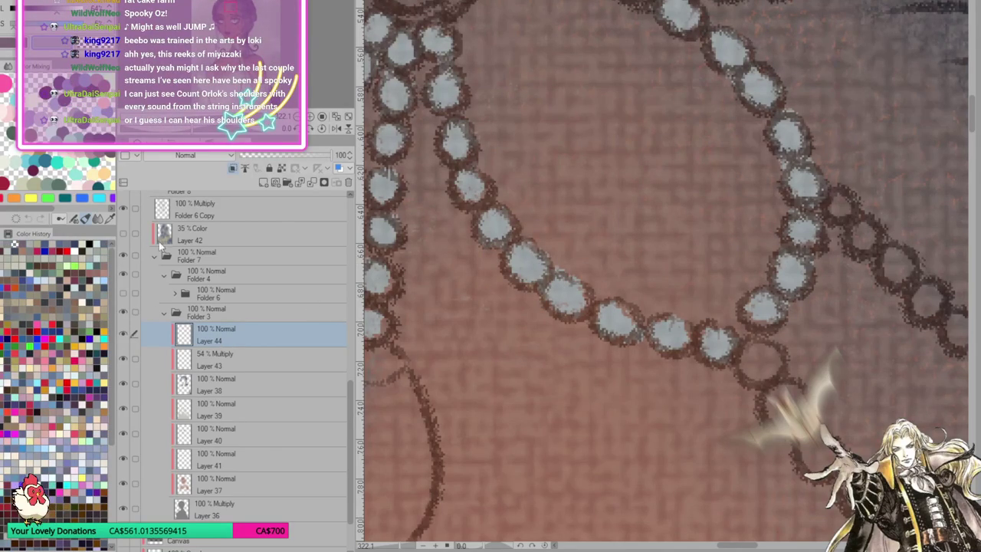
Raise Layer 42's colour tint to 63% opacity and return Layer 44 to 60%
click(191, 239)
click(304, 157)
click(228, 335)
click(307, 156)
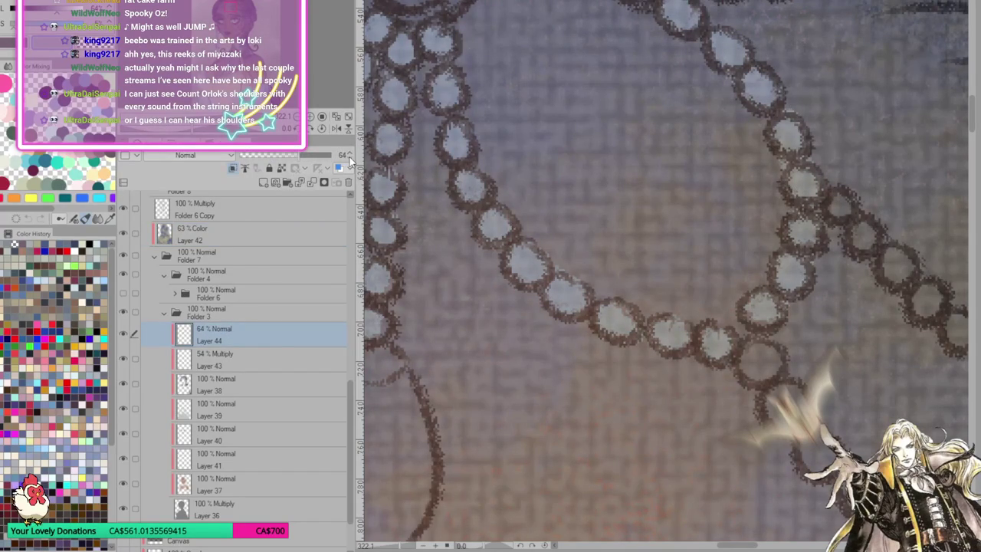
click(350, 158)
click(336, 116)
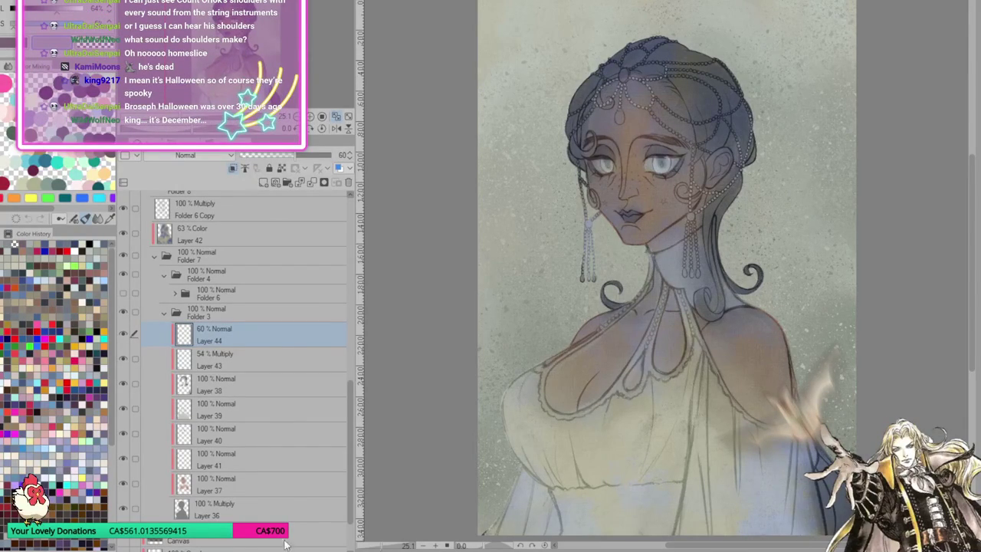
Zoom in on the woman's face and earrings, then pan down toward her neck
scroll(661, 30, up, 1)
scroll(661, 30, up, 1)
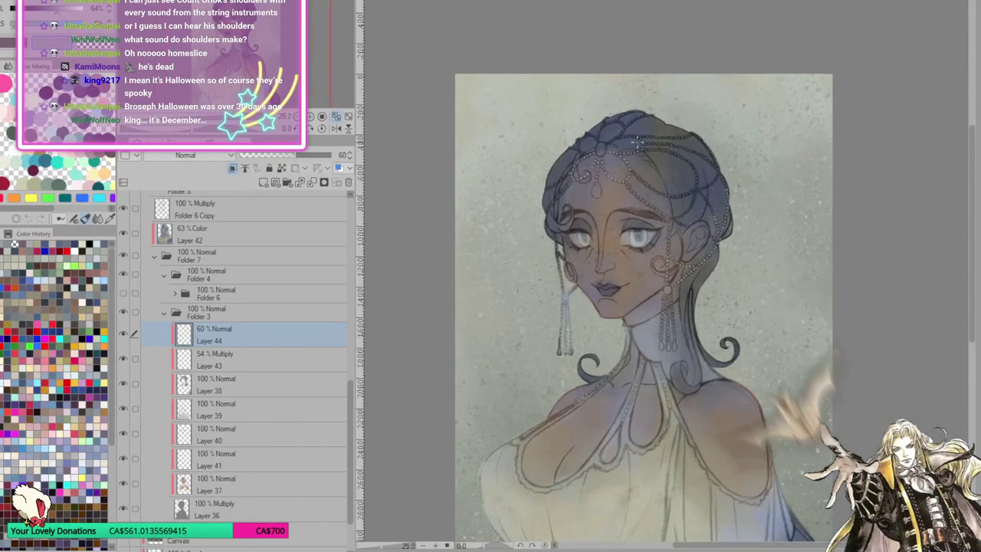
scroll(661, 31, up, 2)
scroll(661, 31, up, 2)
scroll(494, 281, down, 2)
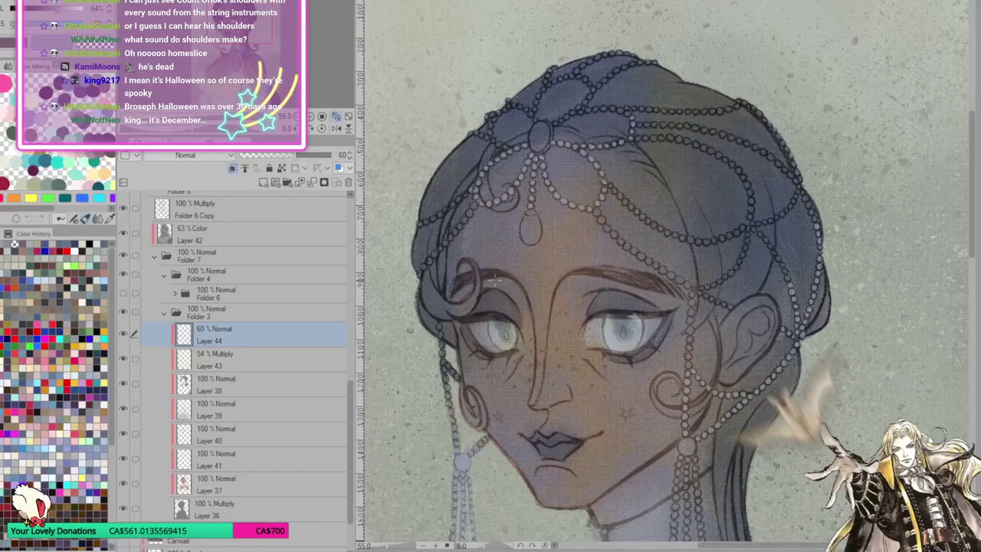
scroll(667, 276, down, 2)
scroll(666, 276, down, 1)
scroll(667, 276, down, 2)
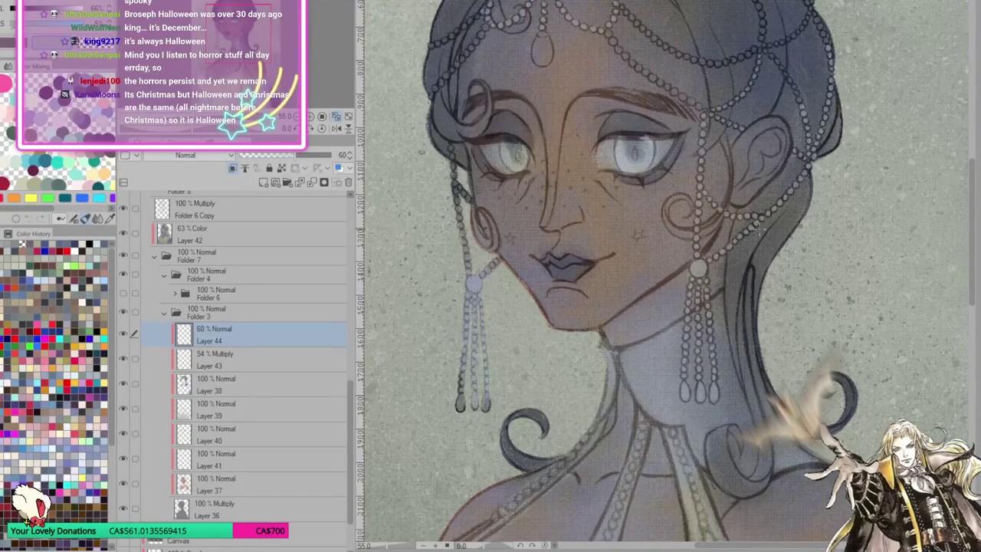
drag(974, 176, 973, 135)
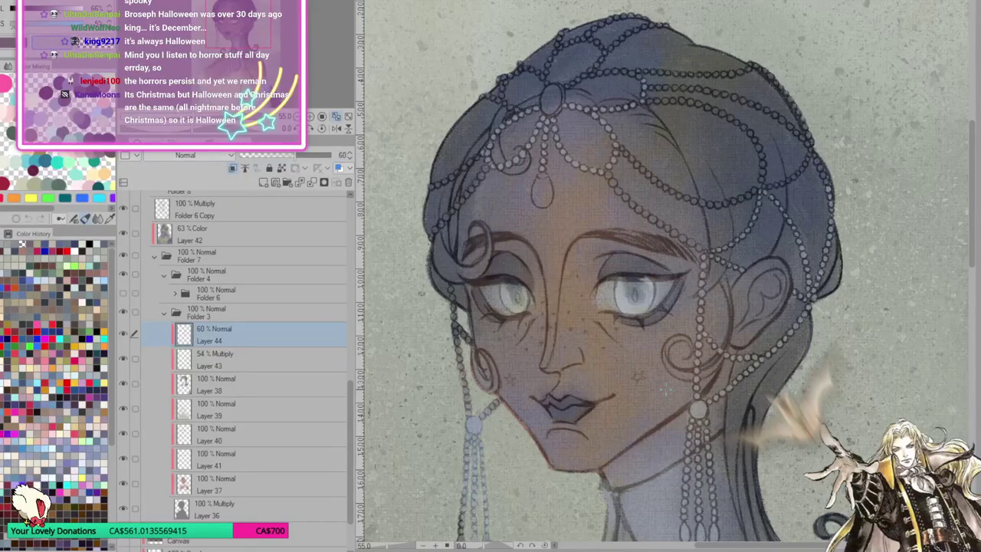
scroll(667, 271, down, 3)
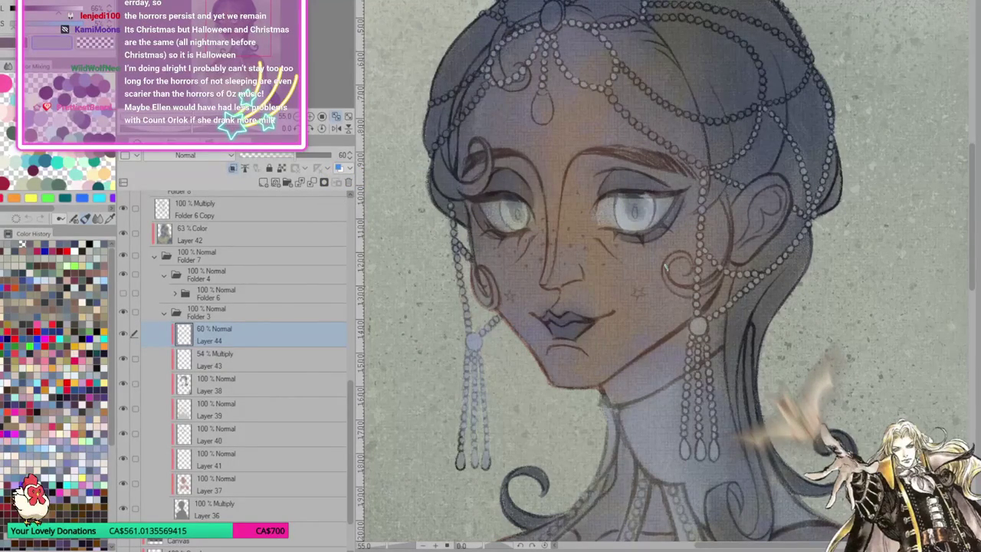
scroll(665, 266, up, 2)
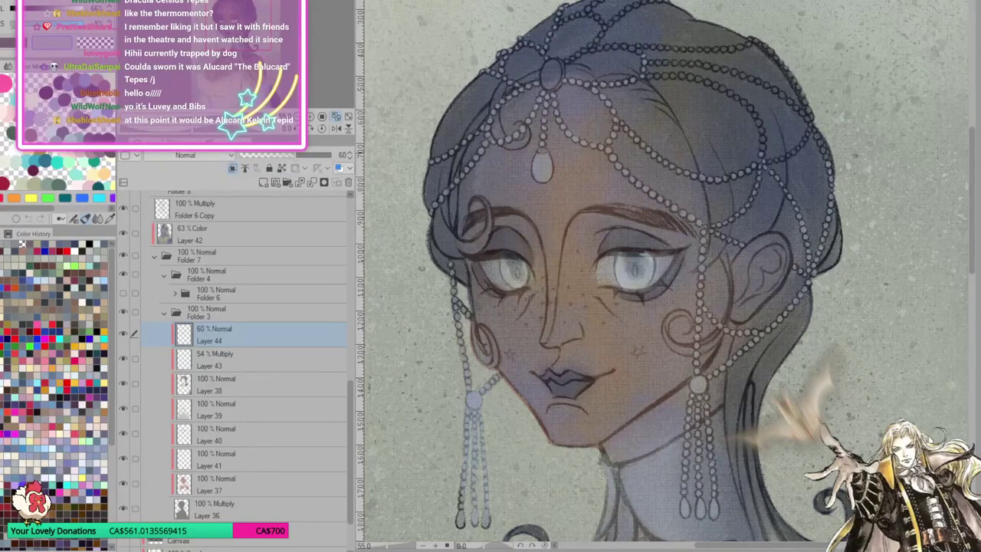
drag(975, 172, 974, 157)
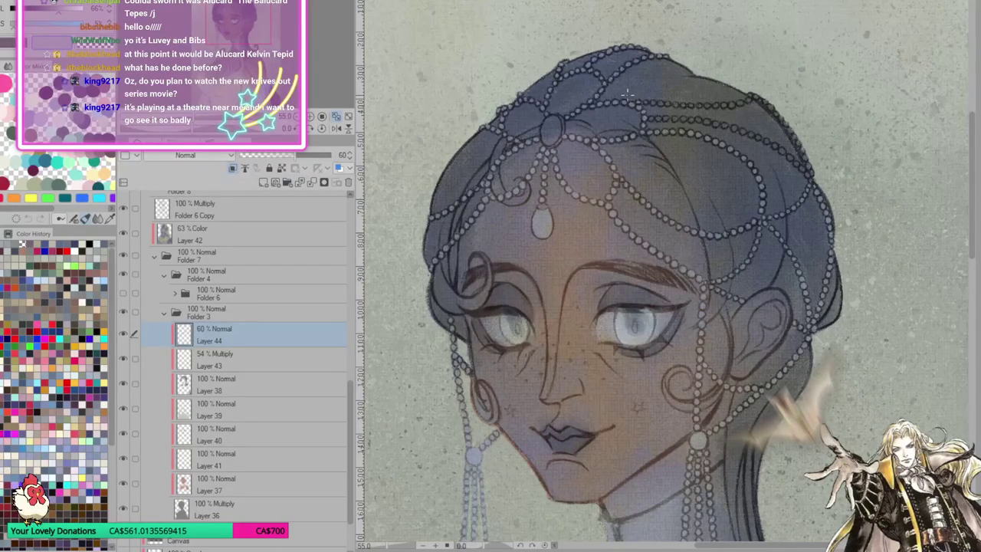
key(h)
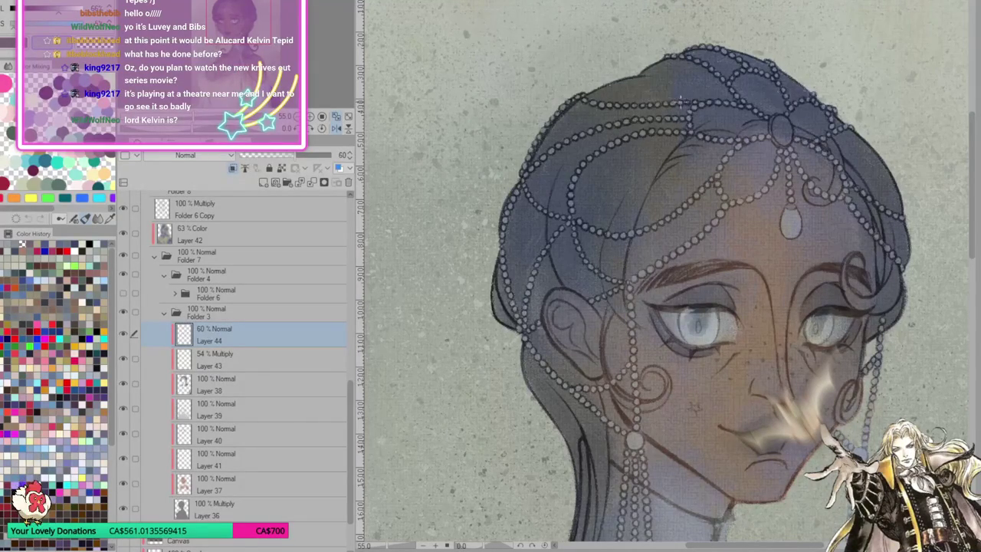
Fit the whole portrait page to the window
click(337, 119)
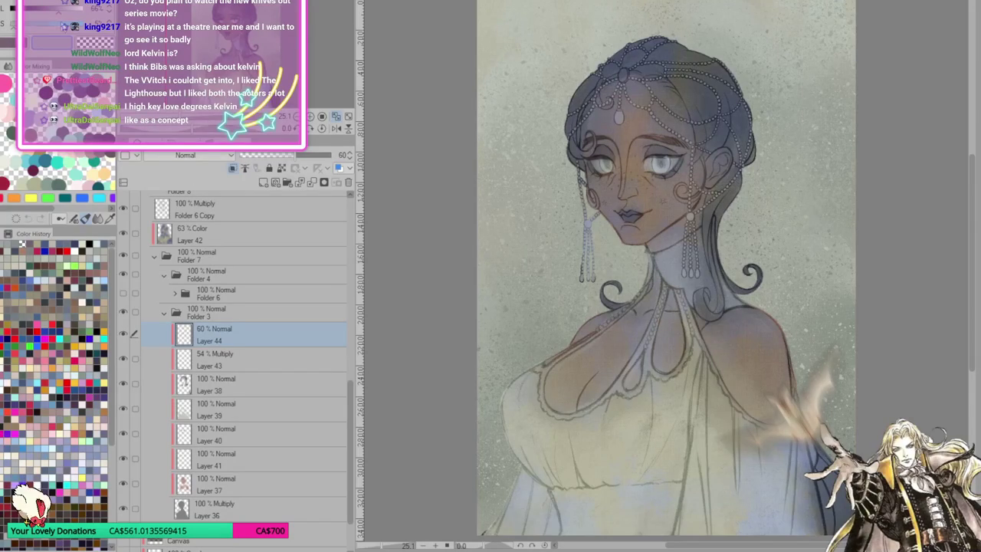
Switch to the black-and-white oval photo of the young man in a dark coat
key(ctrl+Tab)
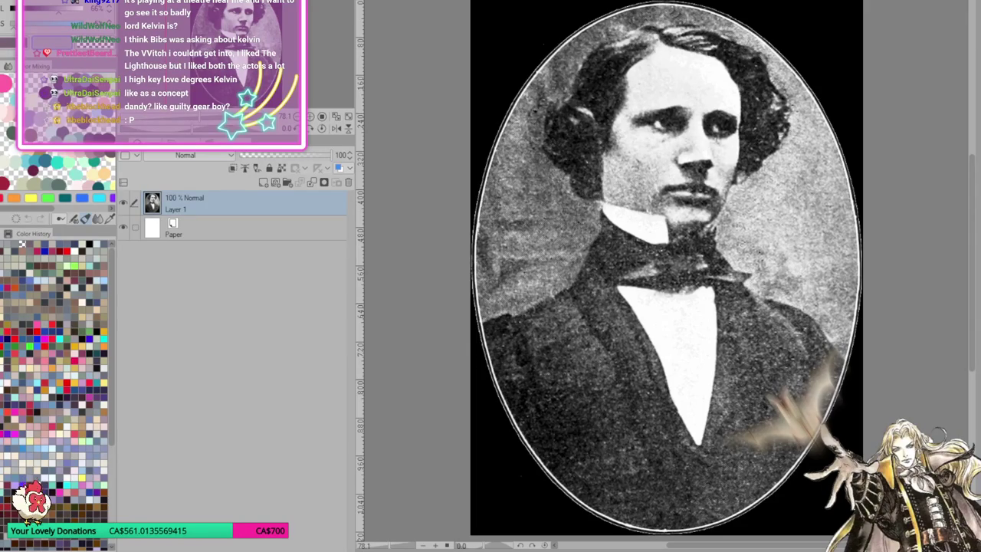
Cycle past the bearded old man and oval portrait photos to the antlered character drawing
key(ctrl+Tab)
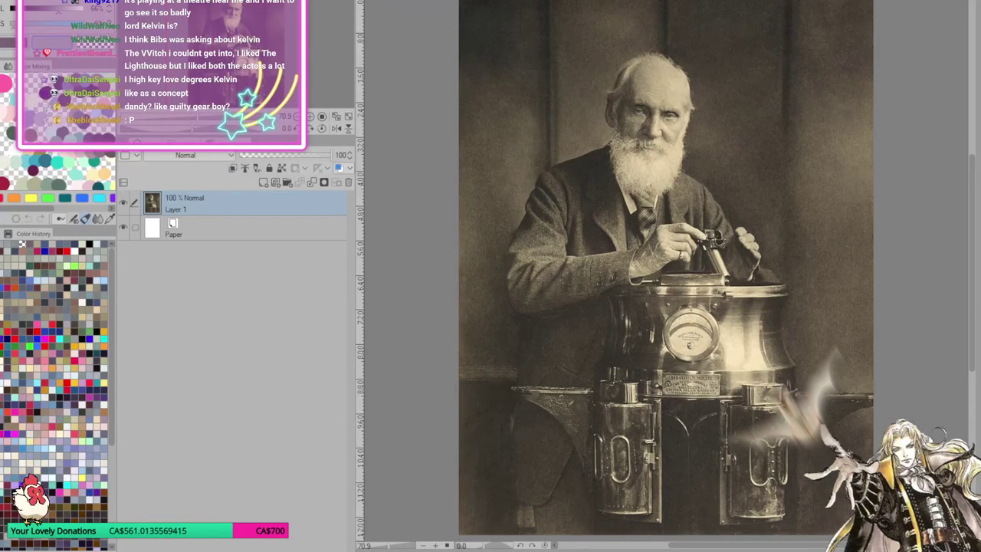
key(ctrl+Tab)
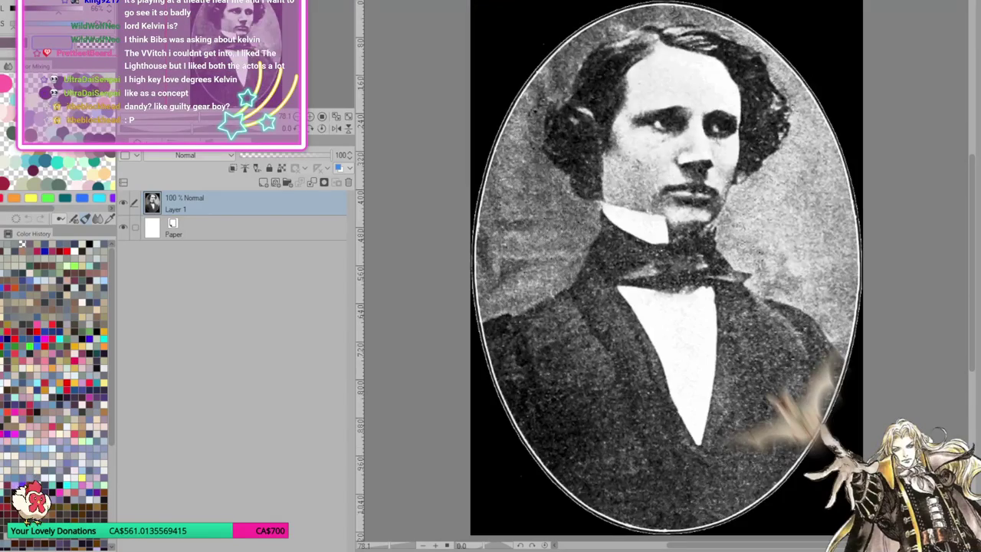
key(ctrl+Tab)
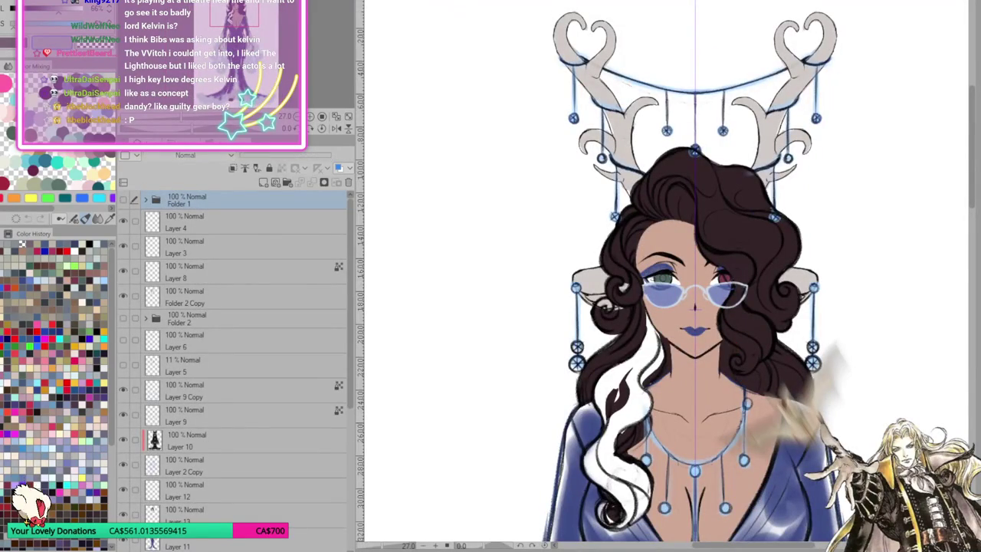
View the full blue-gown character design, then move to the piano scene sketch
key(ctrl+Tab)
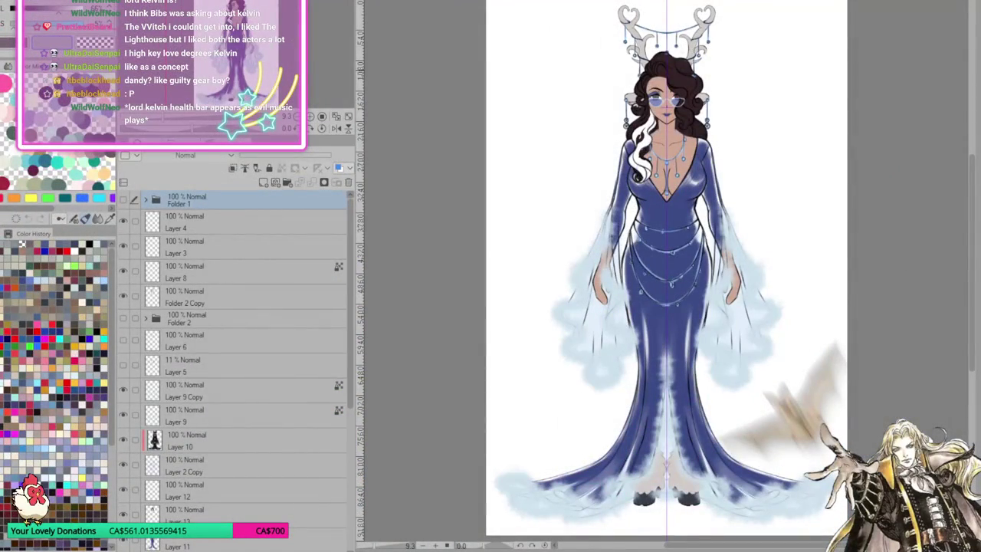
key(ctrl+minus)
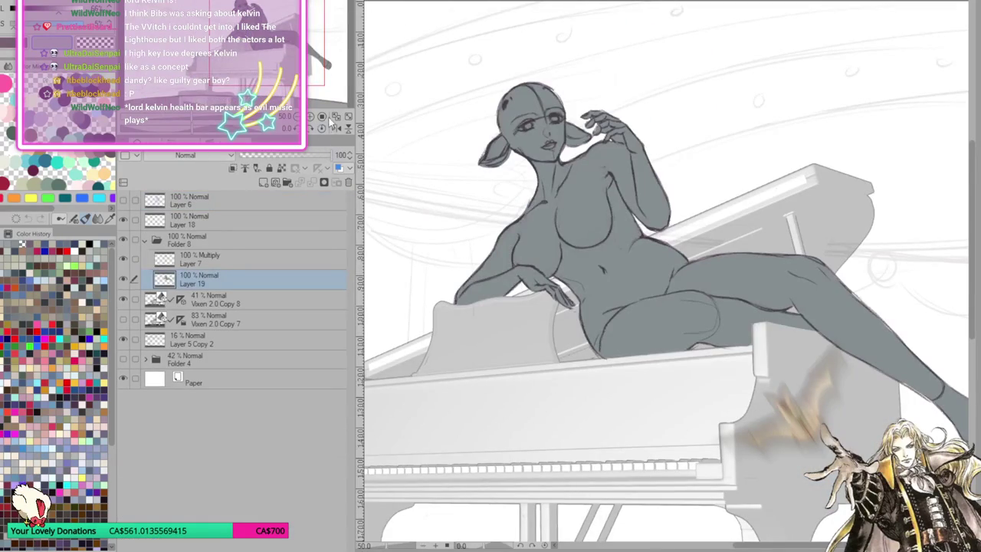
Fit the piano sketch in view, recheck the blue-gown design, then add the table microphone reference
key(ctrl+minus)
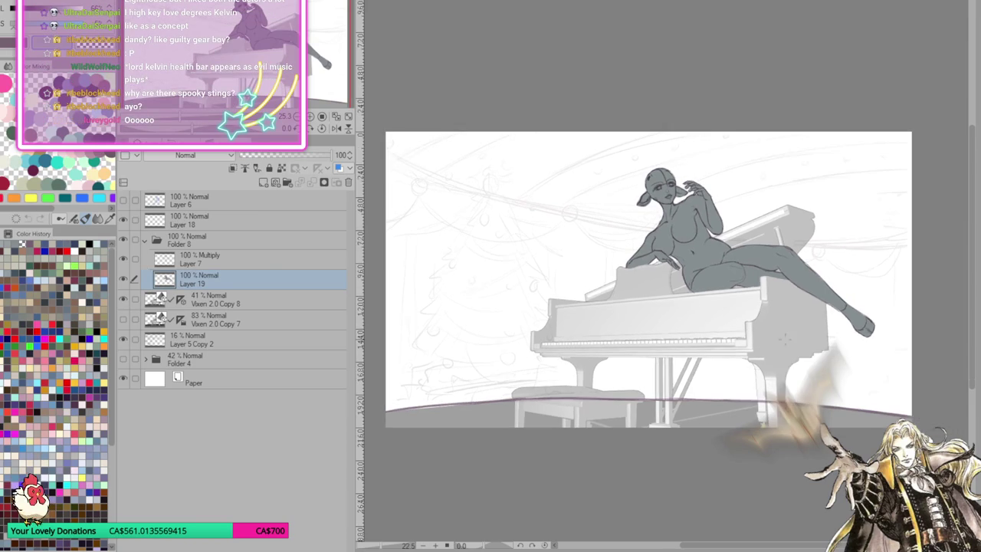
key(ctrl+Tab)
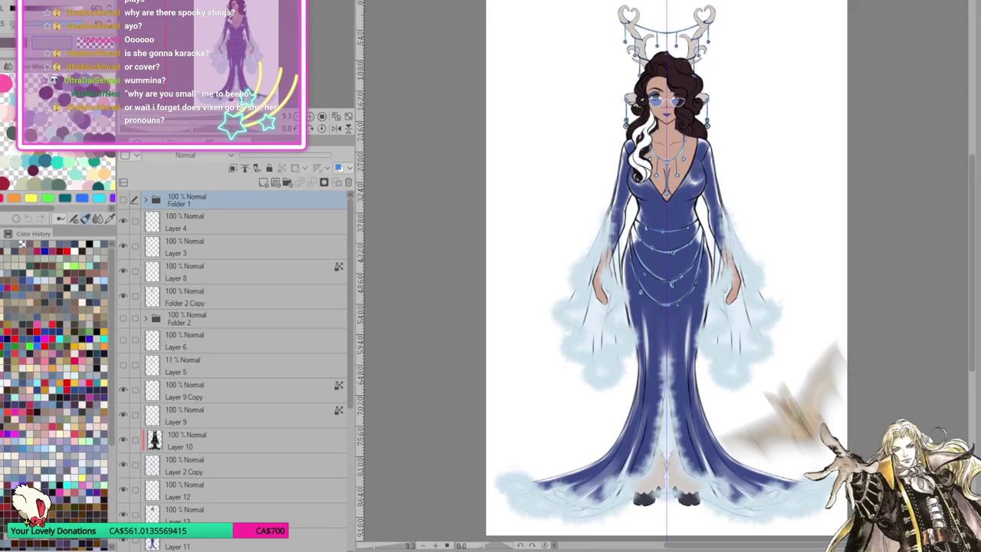
key(ctrl+Tab)
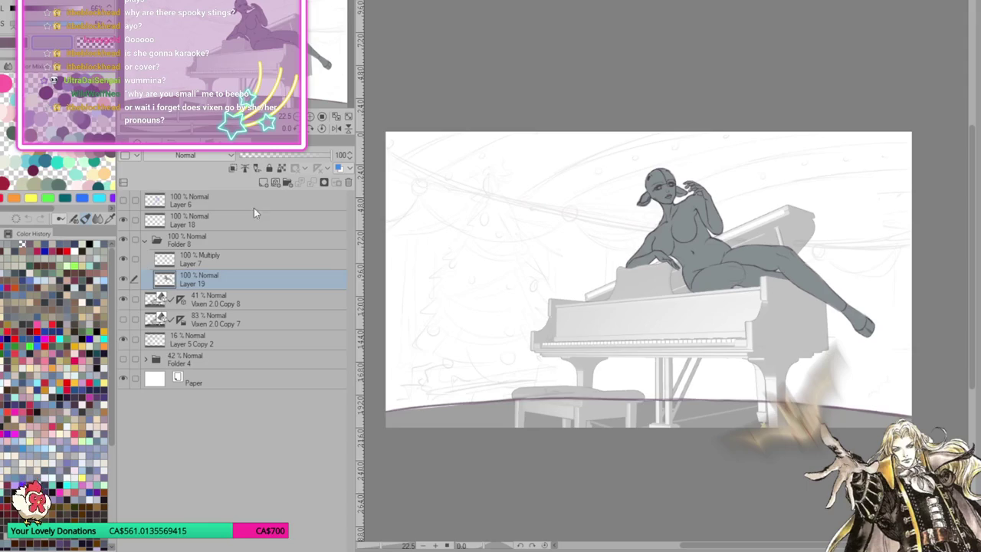
click(288, 185)
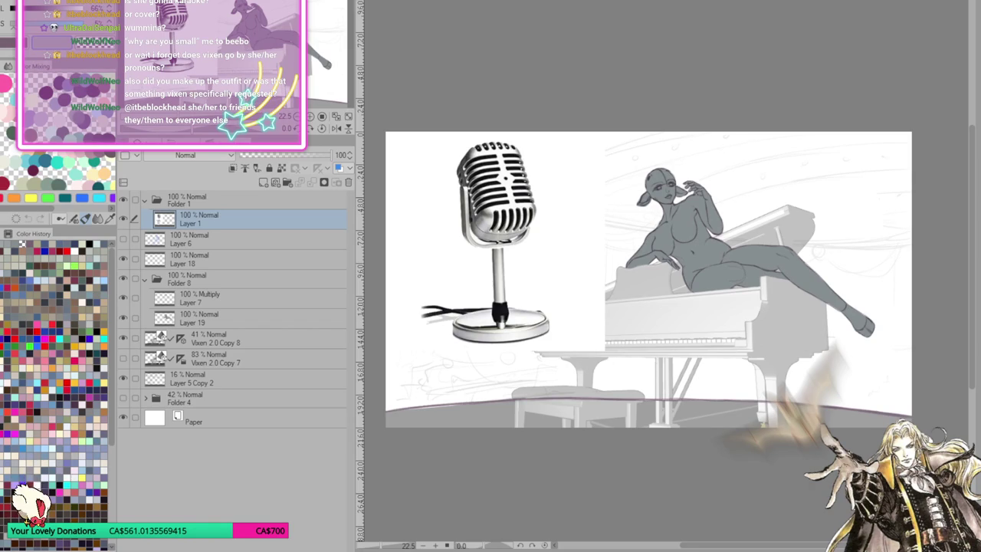
Paste the small standing microphone reference, fit the composition in the window, and add a blank layer
key(ctrl+v)
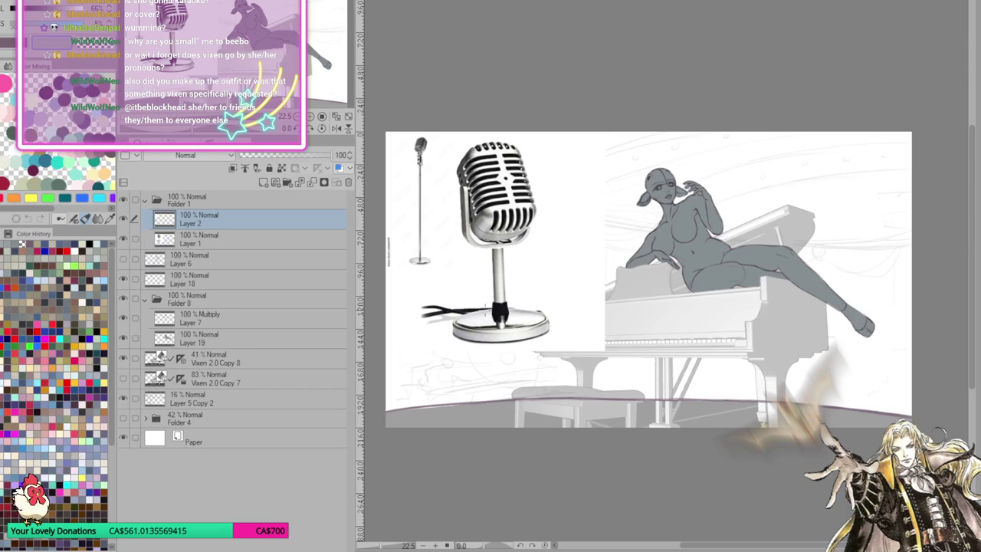
scroll(406, 217, up, 2)
scroll(406, 216, up, 2)
scroll(406, 217, up, 2)
scroll(406, 217, up, 2)
scroll(498, 196, up, 3)
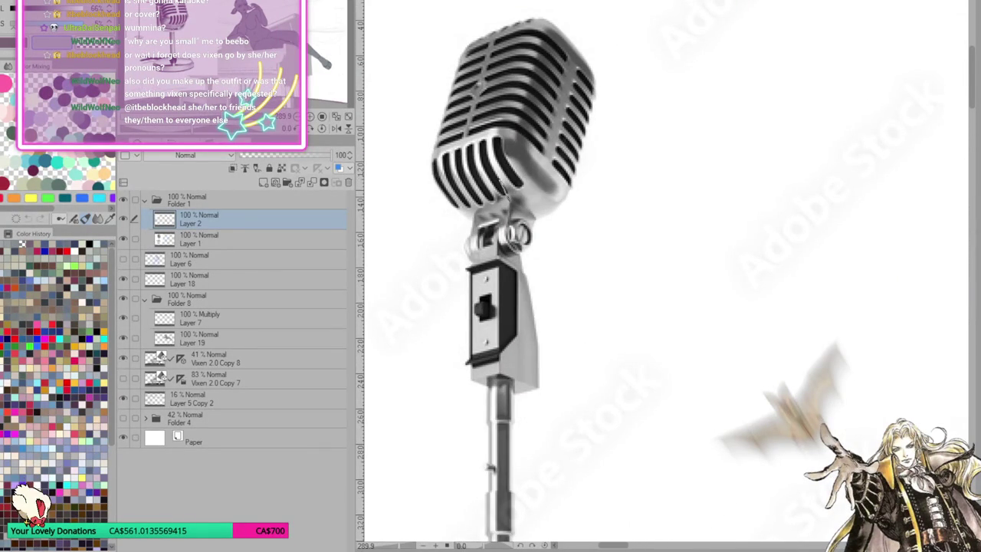
scroll(548, 202, down, 1)
scroll(548, 202, down, 1)
click(336, 117)
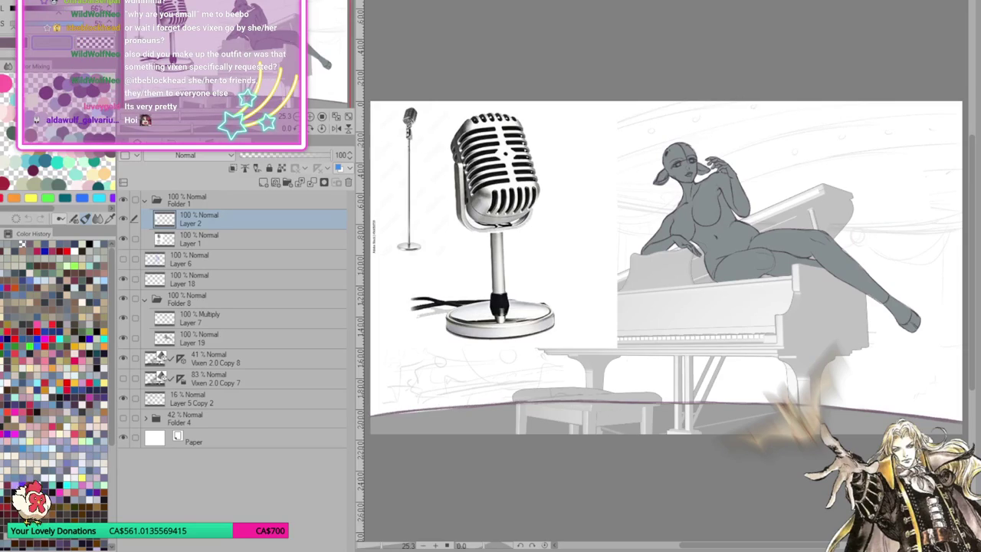
key(ctrl+shift+n)
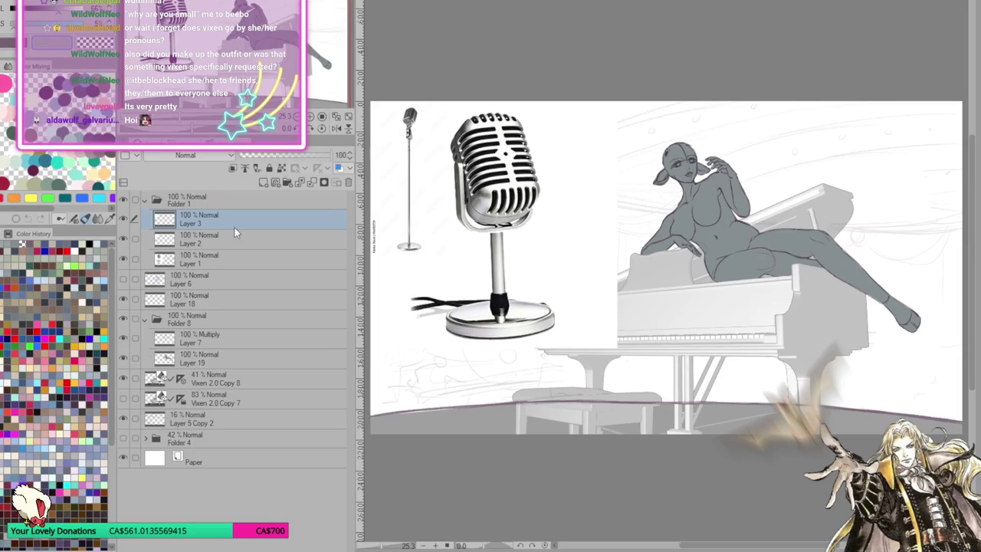
Undo a misplaced microphone paste and an extra layer, then paste another microphone reference
key(ctrl+v)
key(ctrl+z)
key(ctrl+shift+n)
key(ctrl+z)
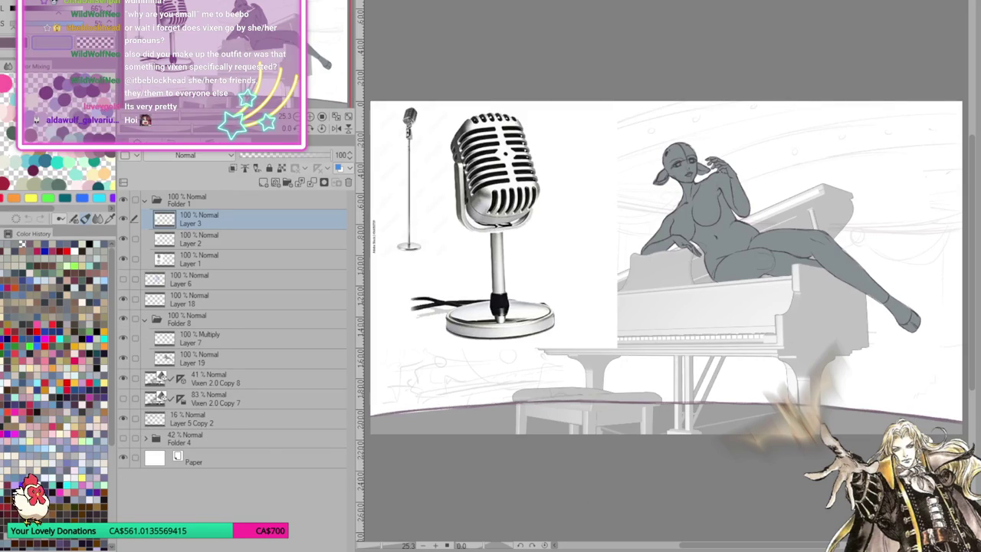
key(ctrl+v)
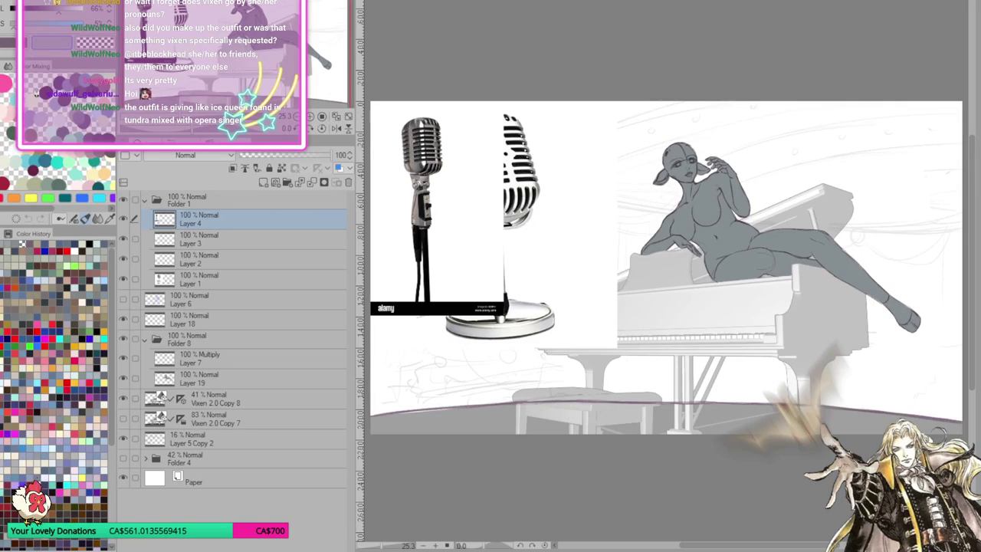
Paste the gold microphone reference, centre it, clear its white background, then hide it
key(ctrl+v)
mouse_move(507, 193)
mouse_down()
mouse_move(643, 232)
mouse_move(681, 231)
mouse_up()
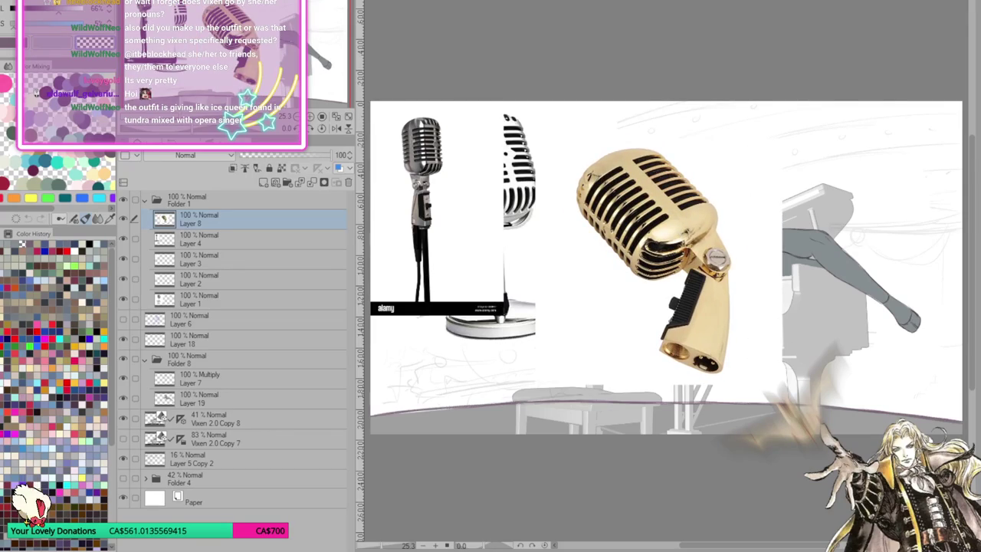
click(542, 398)
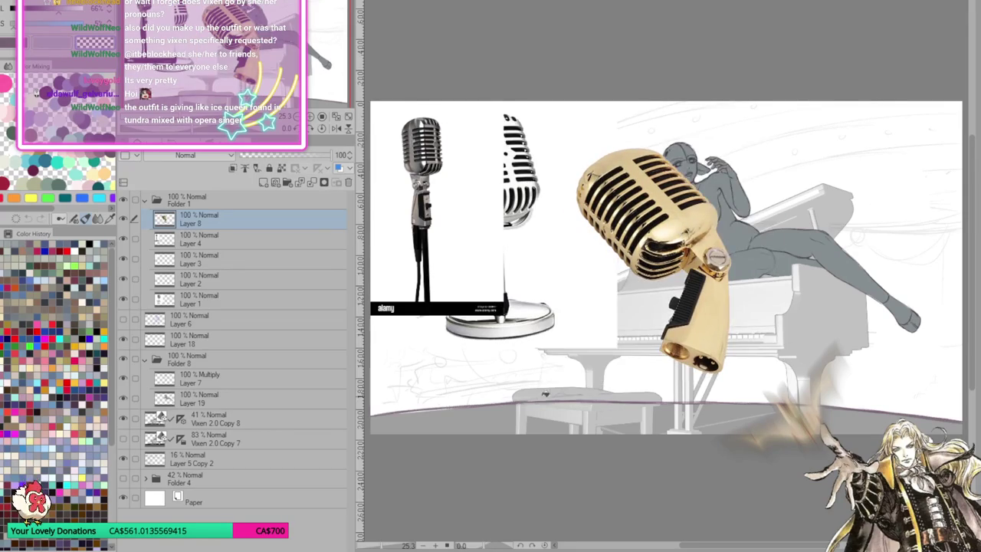
scroll(542, 398, up, 2)
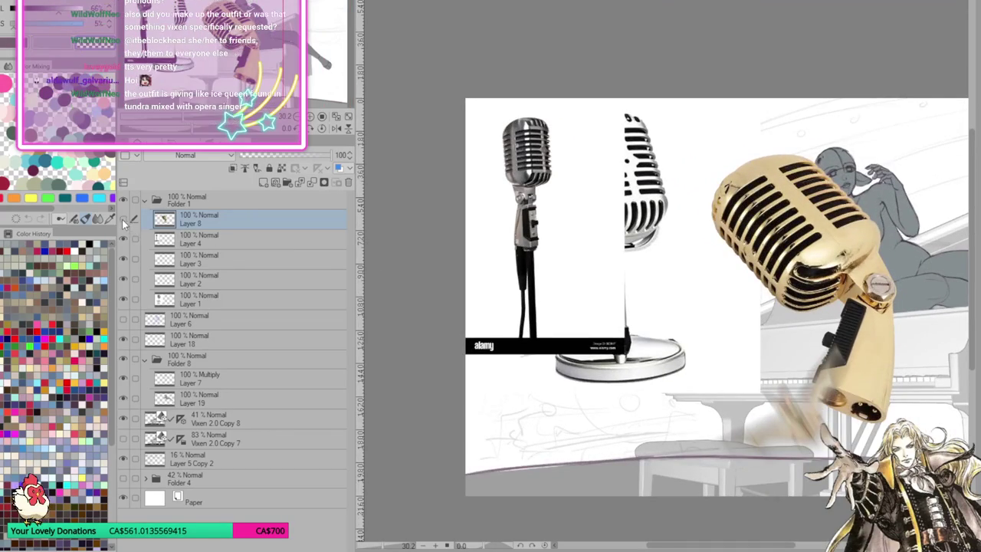
click(122, 219)
click(203, 242)
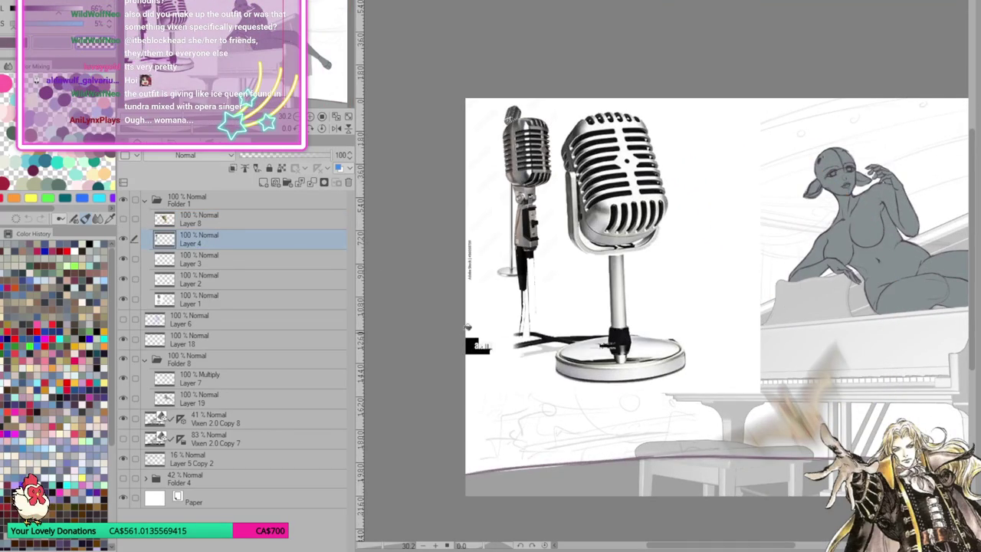
Undo the erase, delete the watermarked microphone photo's layer, and hide the small stand mic
key(ctrl+z)
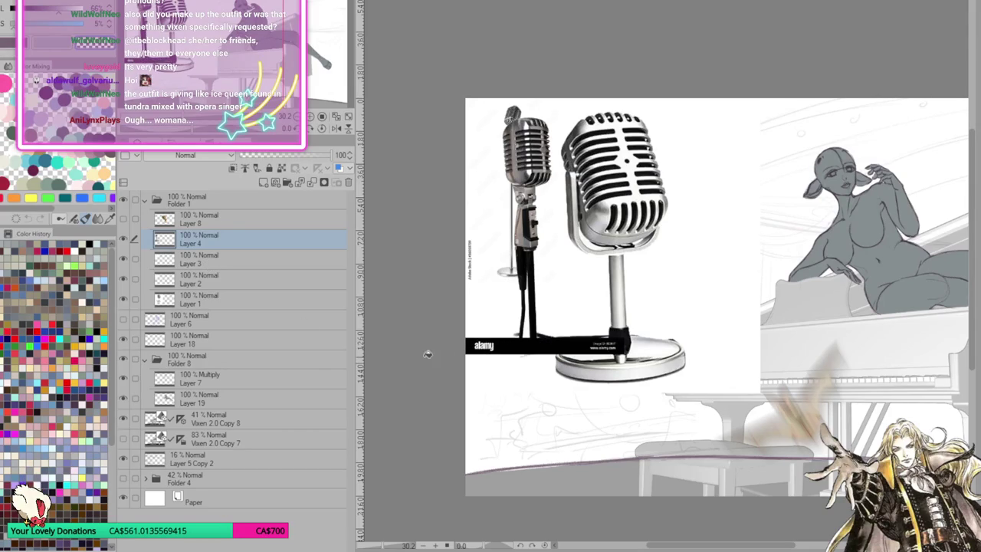
click(122, 239)
click(203, 259)
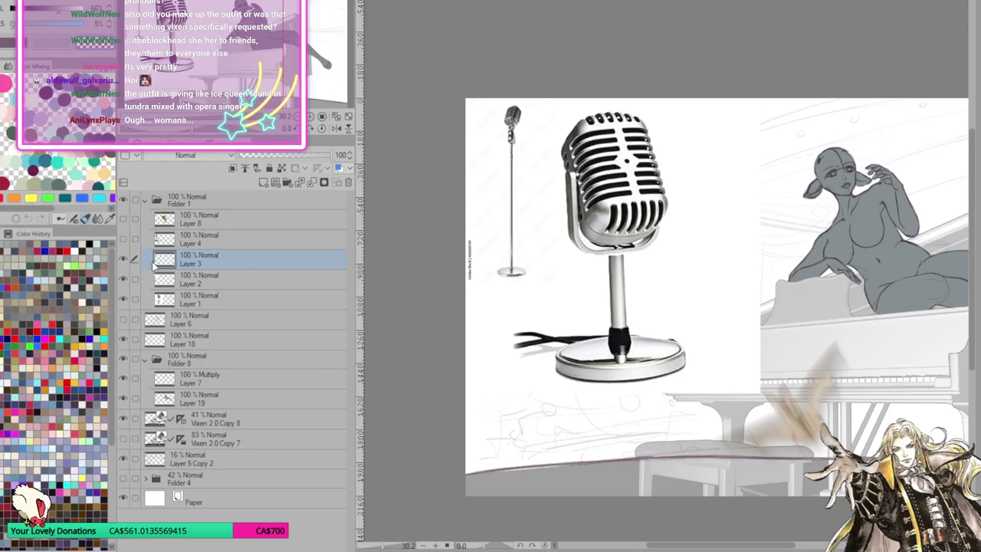
click(348, 182)
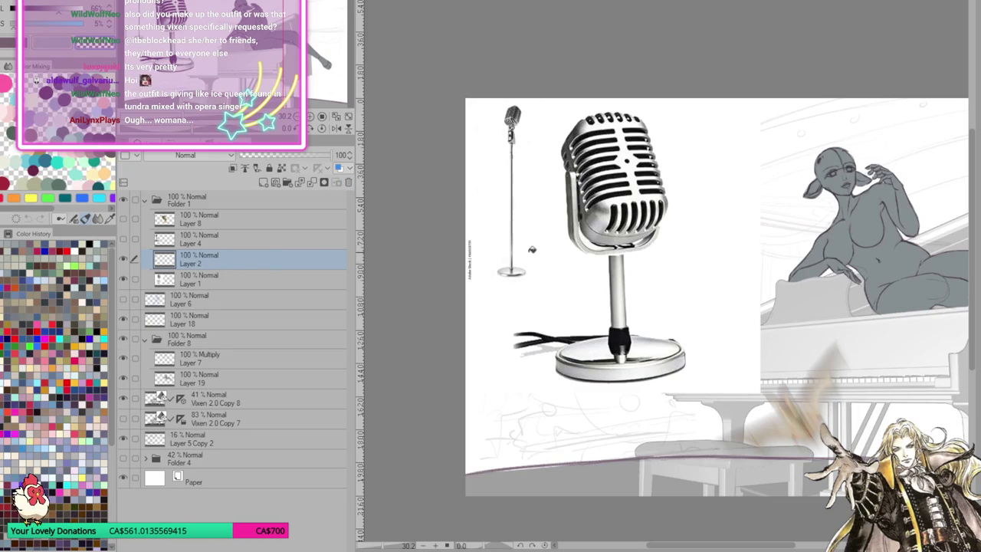
click(123, 259)
click(245, 279)
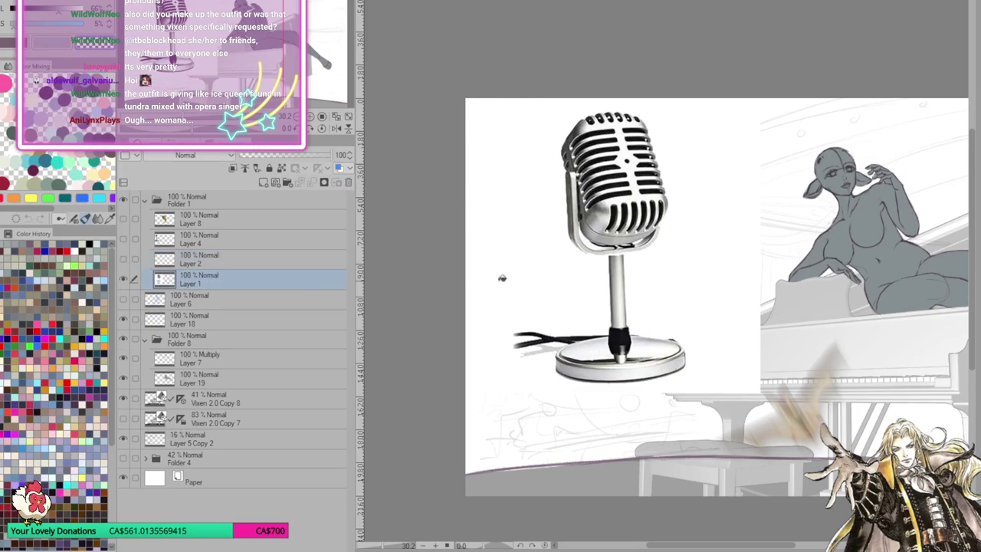
Hide the white backdrop, zoom out, and move the silver microphone right of the piano
click(512, 279)
scroll(577, 257, down, 2)
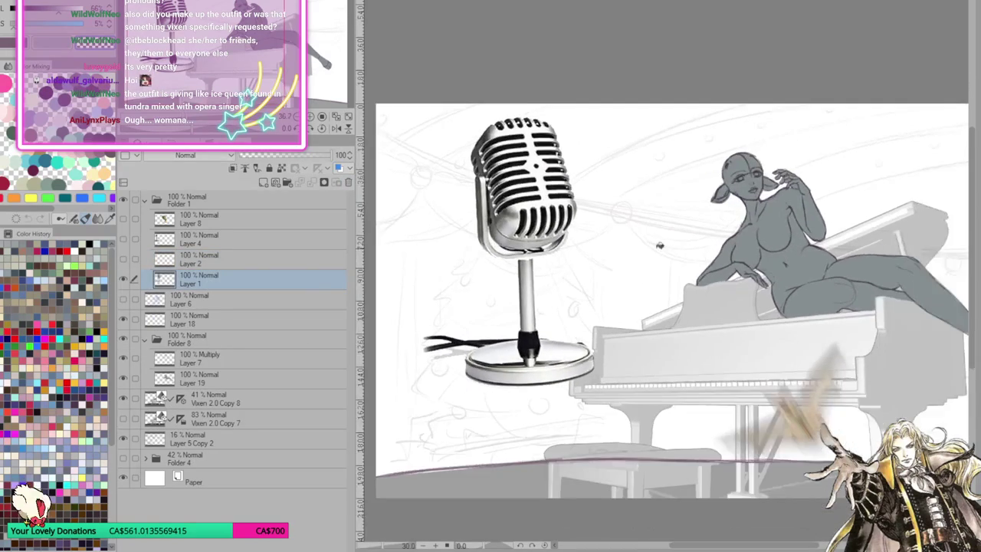
scroll(562, 247, down, 1)
drag(562, 247, 879, 319)
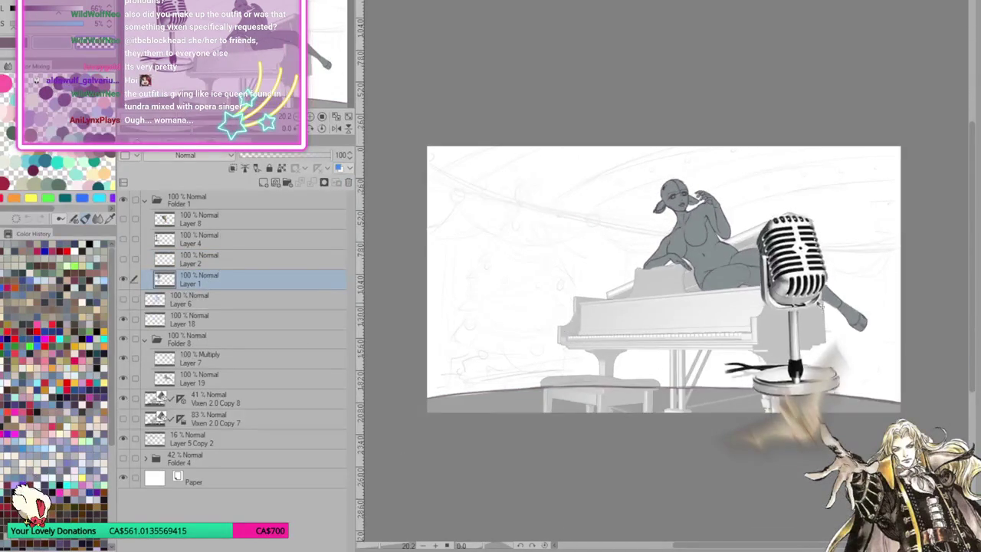
Show the stand, vintage and gold microphones and drag each into place around the piano
click(122, 259)
click(191, 259)
mouse_move(477, 215)
mouse_down()
mouse_move(491, 324)
mouse_move(465, 357)
mouse_up()
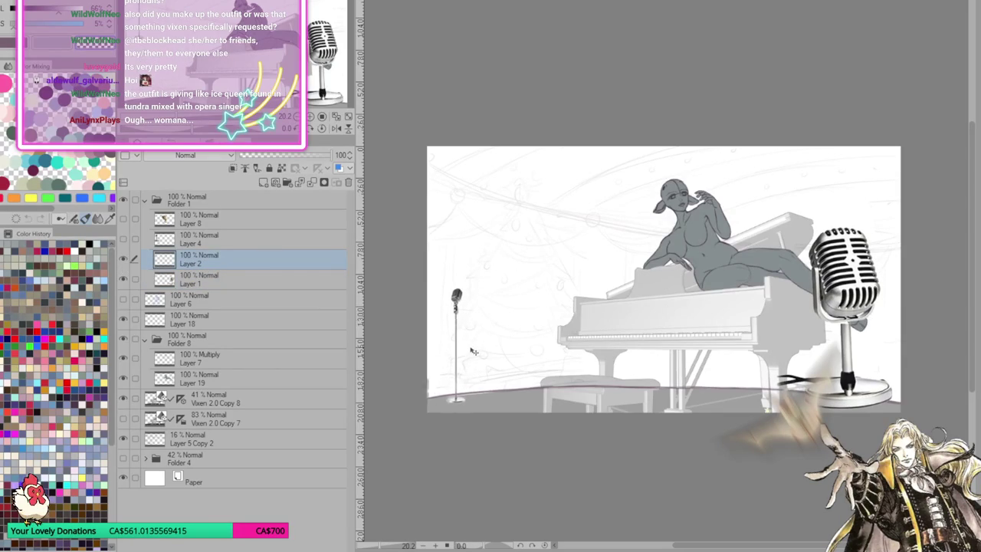
click(175, 244)
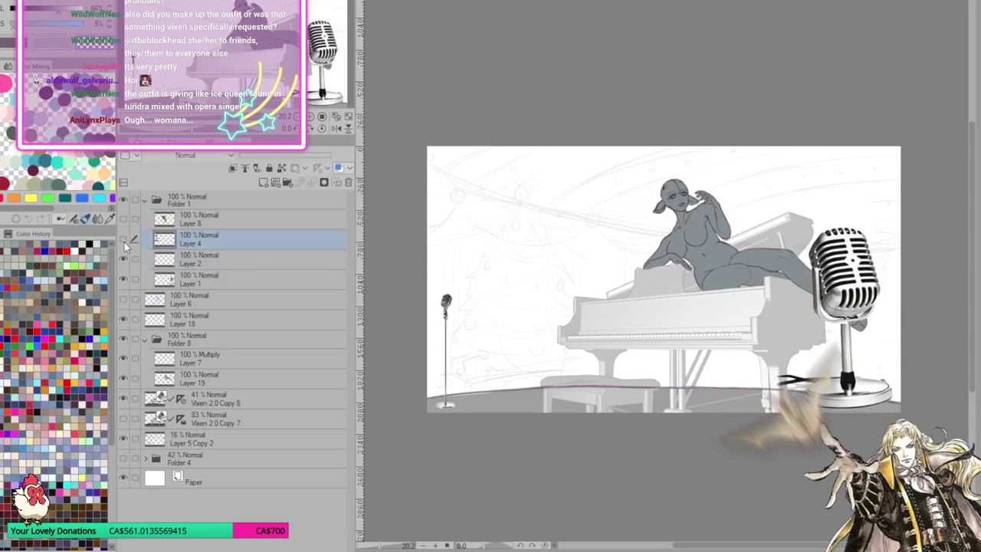
click(122, 239)
mouse_move(471, 256)
mouse_down()
mouse_move(536, 369)
mouse_move(499, 381)
mouse_up()
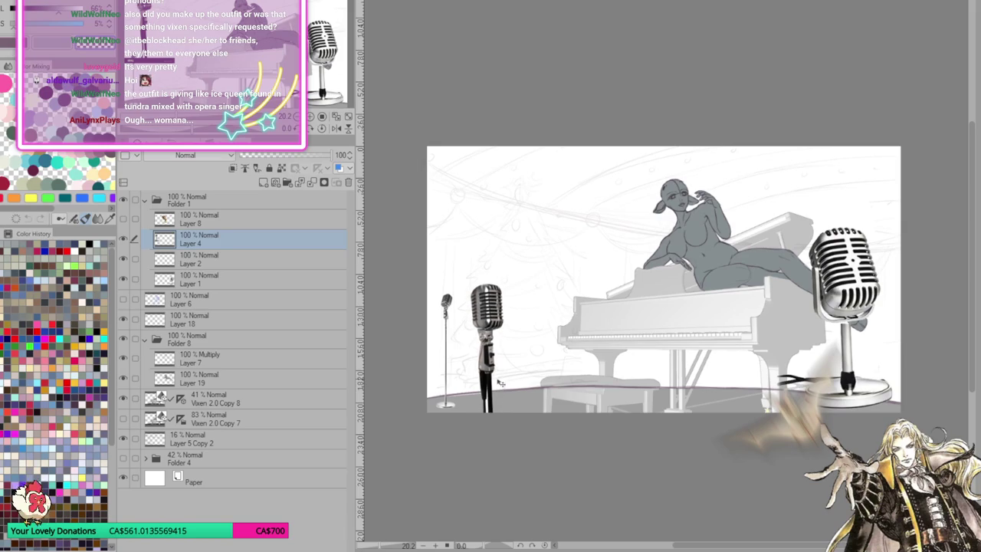
click(184, 219)
click(124, 218)
mouse_move(706, 267)
mouse_down()
mouse_move(580, 274)
mouse_move(559, 263)
mouse_up()
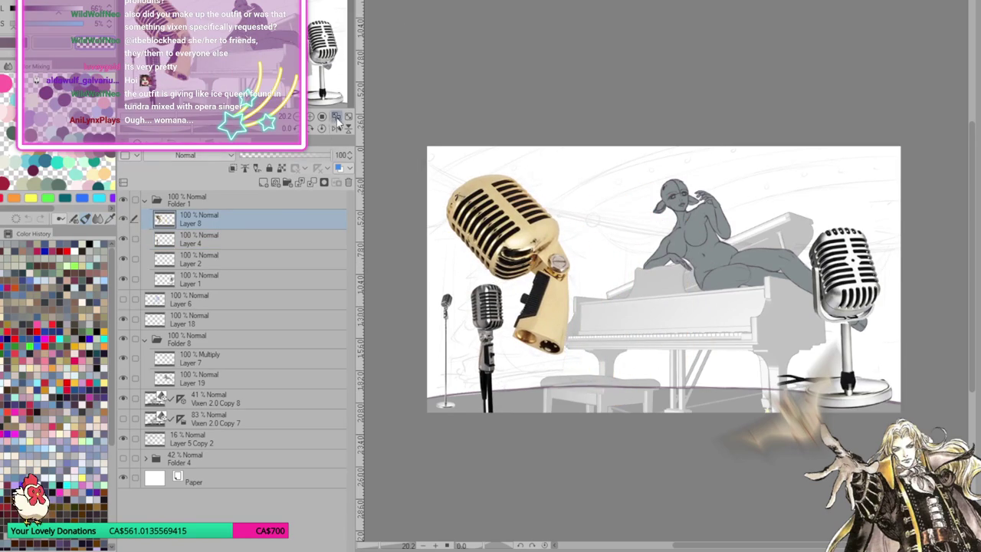
Zoom in on the piano scene, check the blue gown reference, and collapse the microphone references folder
click(335, 117)
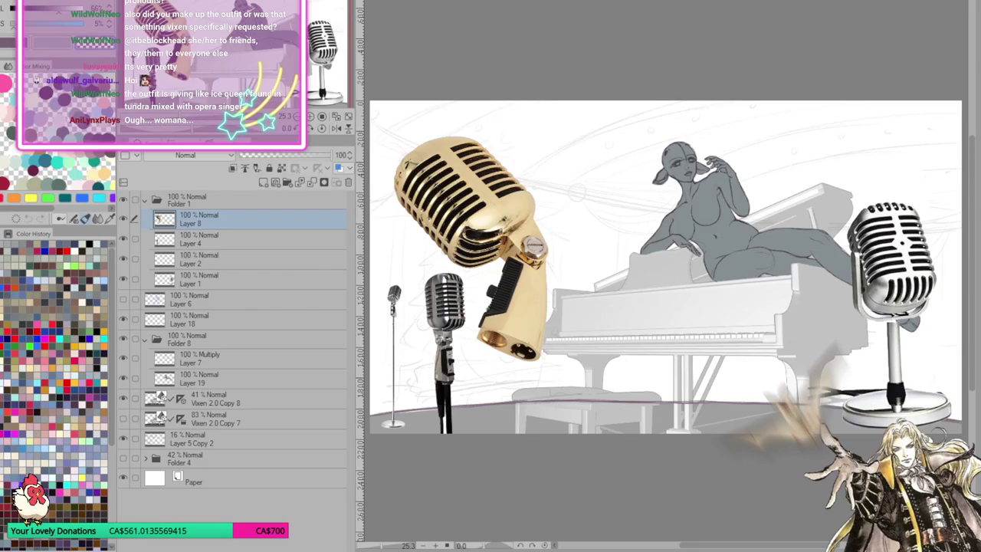
click(475, 7)
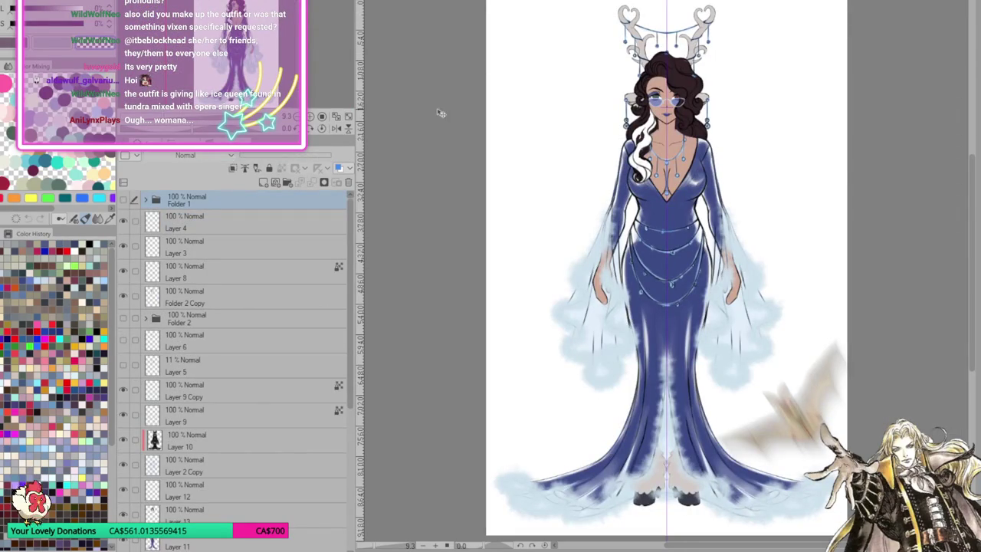
key(ctrl+Tab)
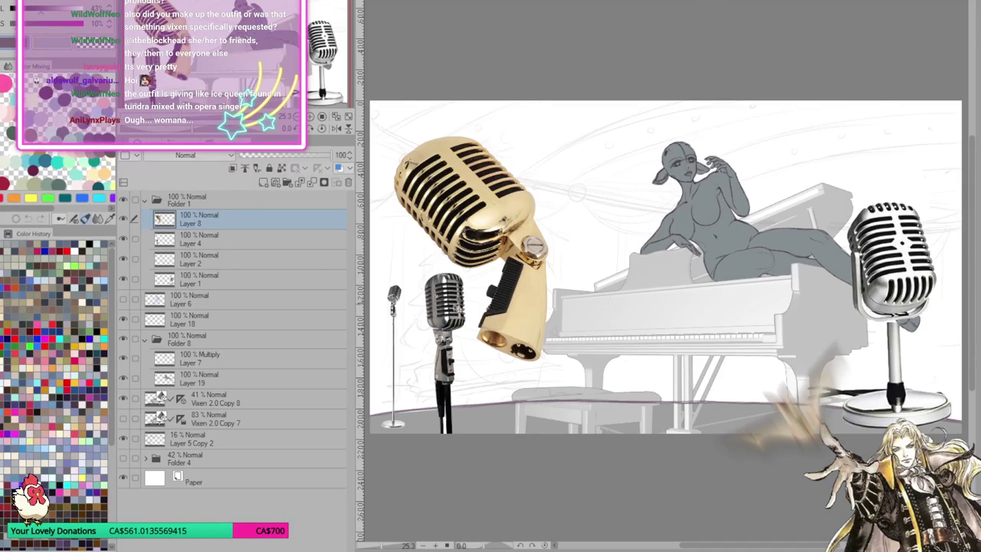
click(144, 200)
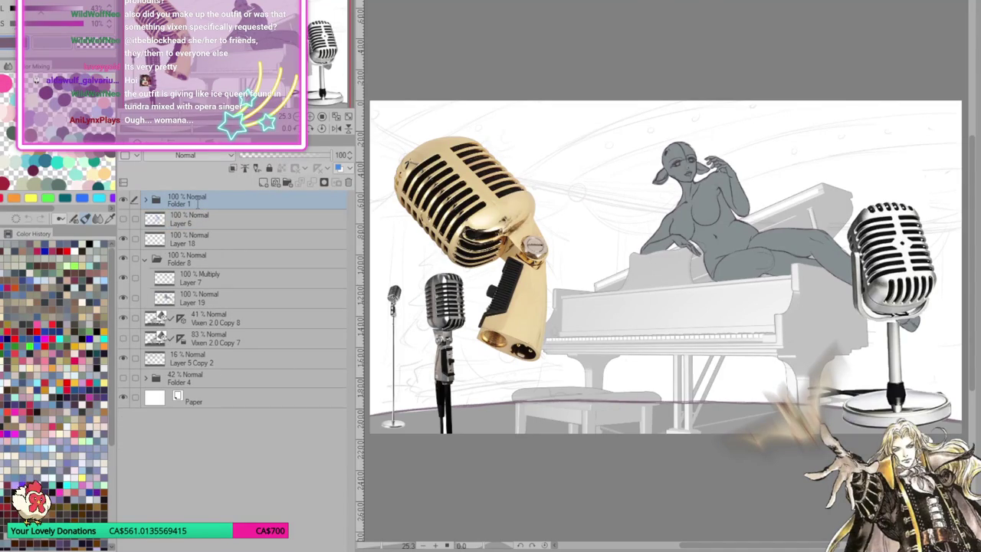
Rename the references folder to 'microphone' and show the blue figure sketch on Layer 6
double_click(188, 203)
text(microphone)
key(Return)
click(197, 220)
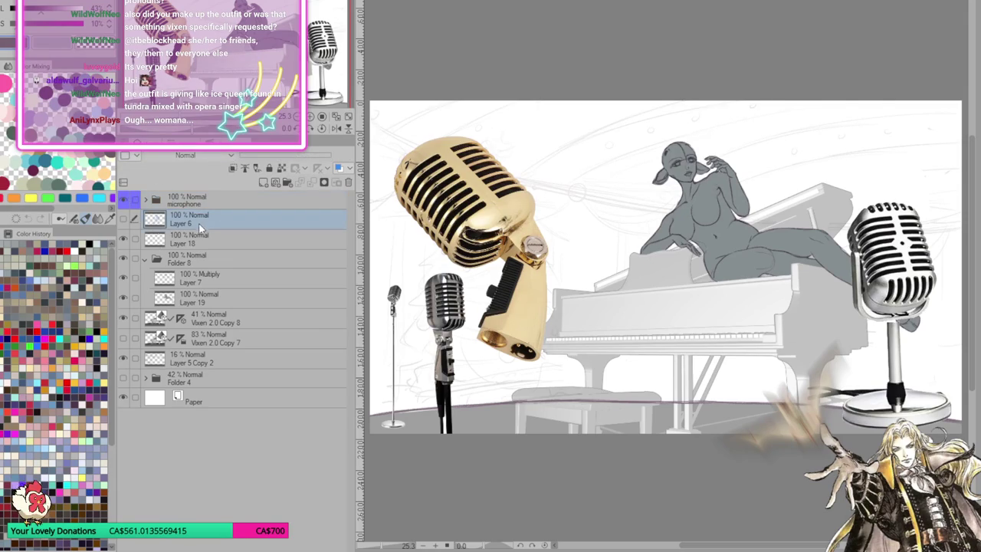
click(123, 221)
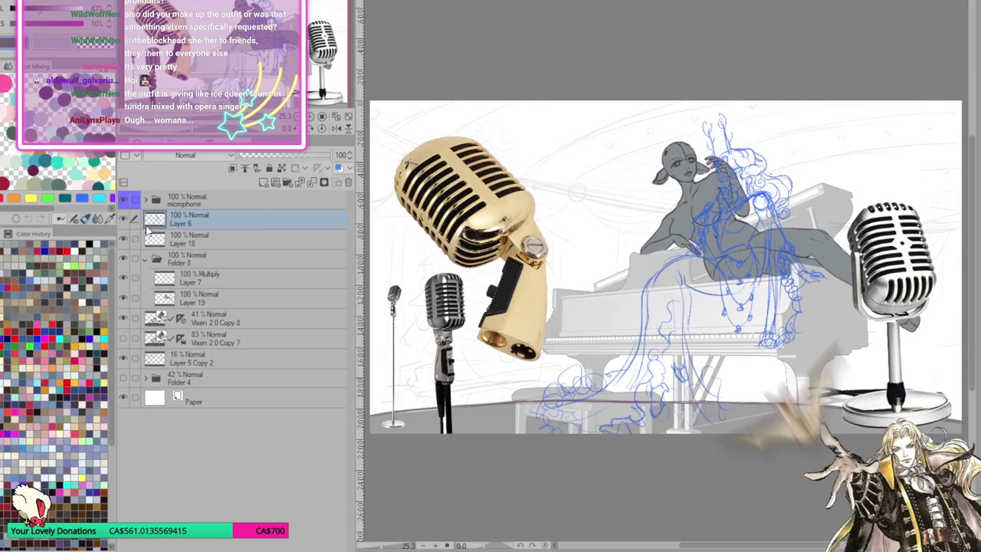
Add a new layer under the blue sketch and fill it white to hide the gray scene
key(ctrl+shift+n)
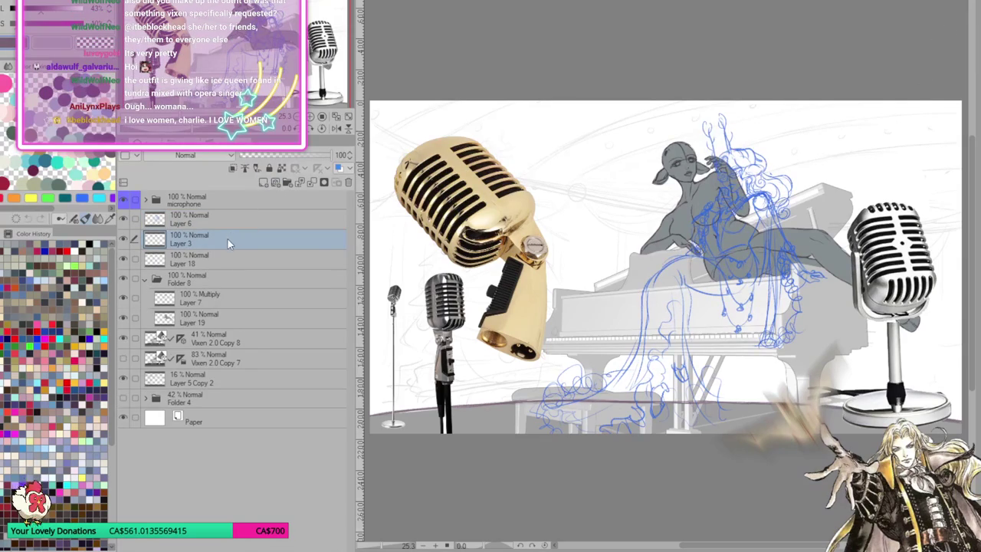
key(ctrl+a)
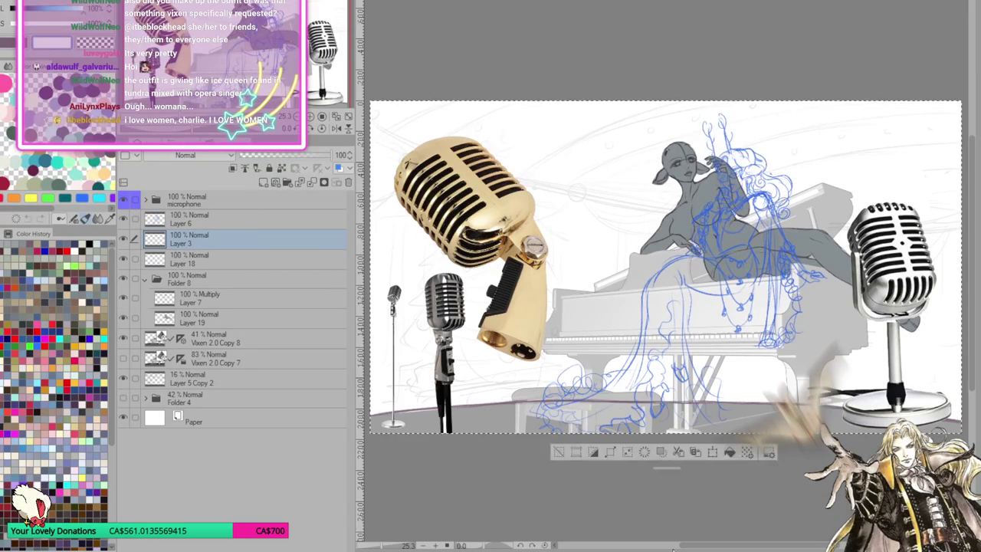
click(730, 453)
click(559, 452)
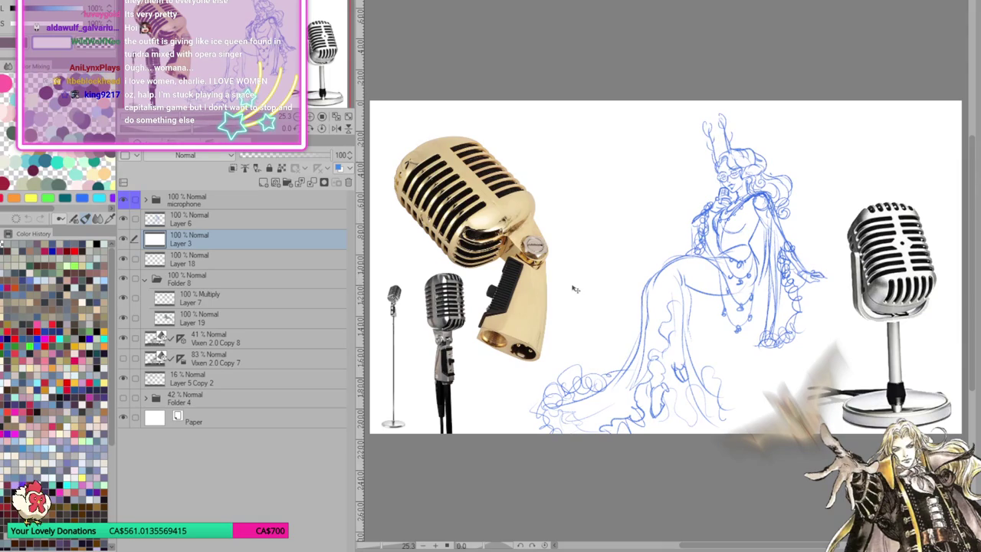
Move Layer 6 and Layer 3 into a new Folder 1, hide it, and fit the drawing
scroll(826, 247, up, 2)
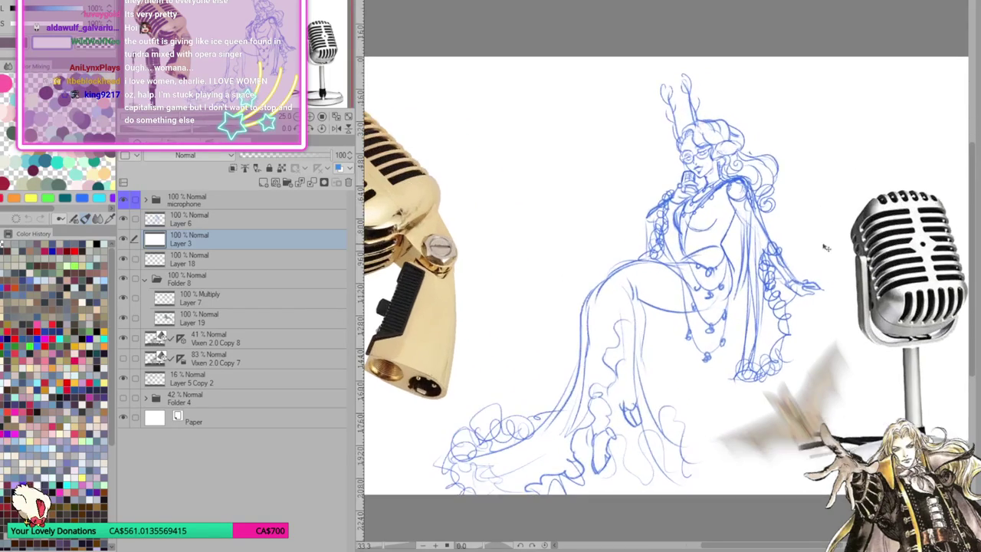
click(215, 219)
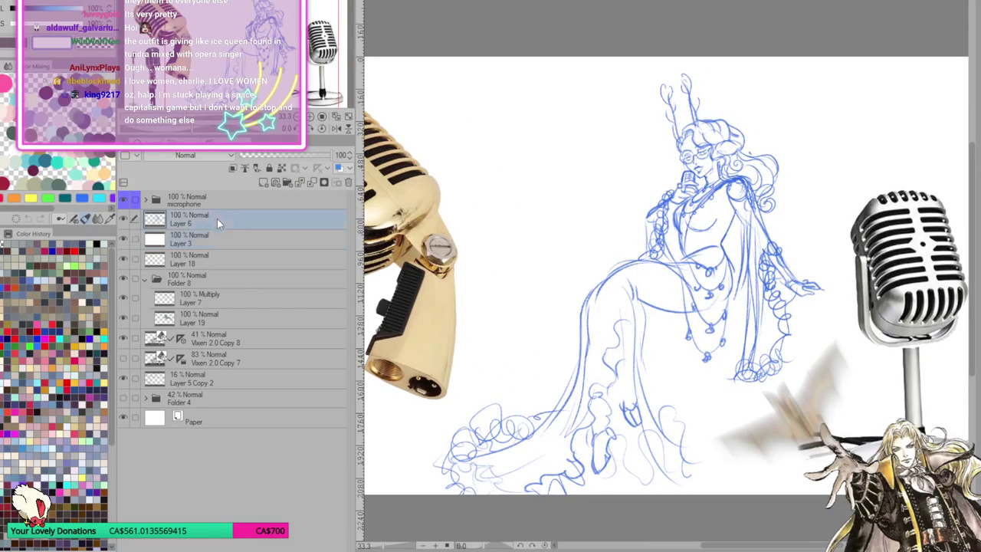
click(287, 182)
ctrl+click(203, 257)
drag(197, 225, 209, 221)
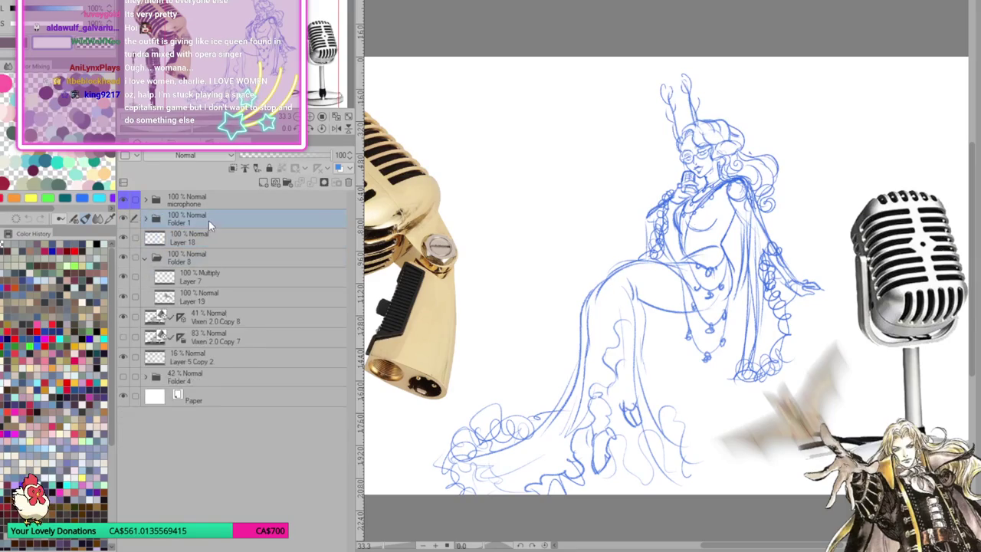
click(124, 219)
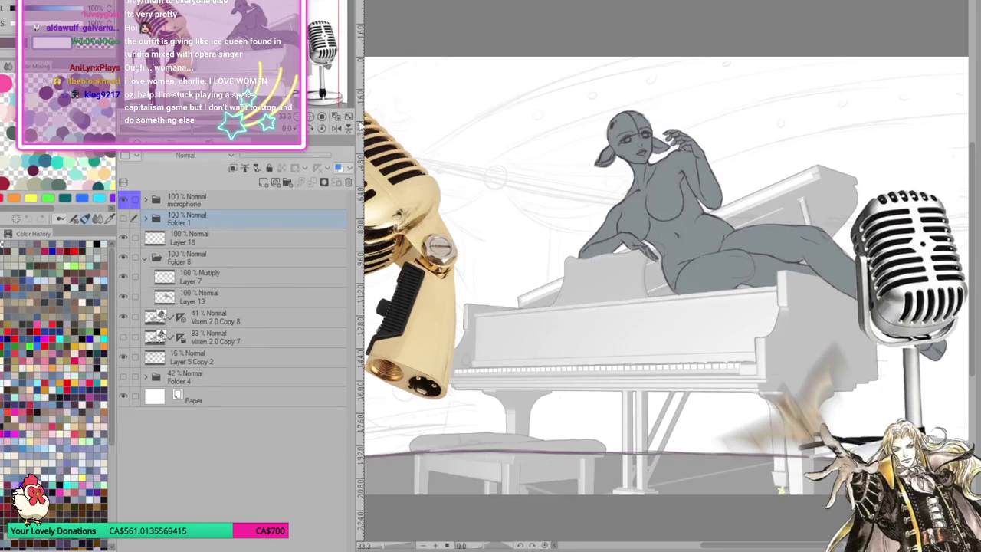
key(ctrl+0)
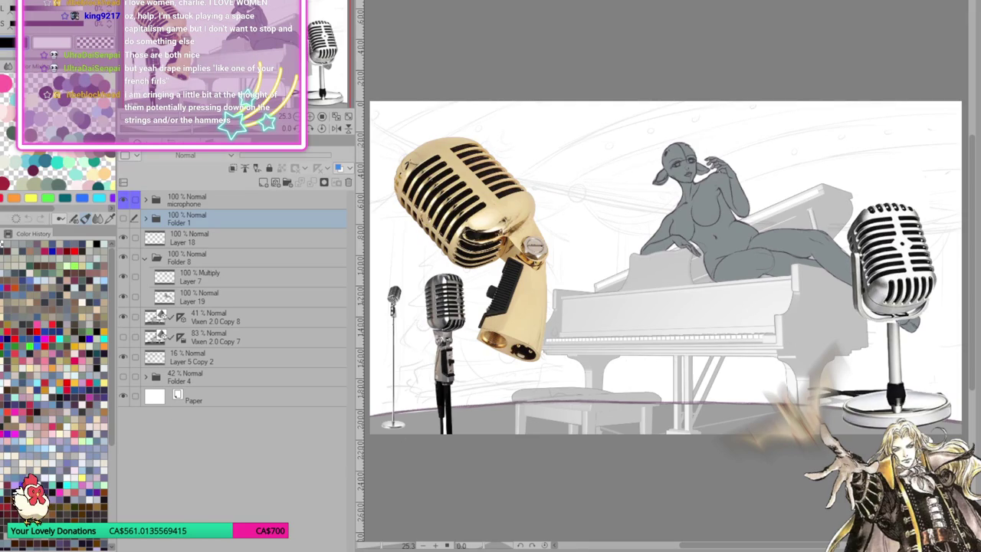
scroll(708, 158, up, 3)
scroll(697, 161, up, 3)
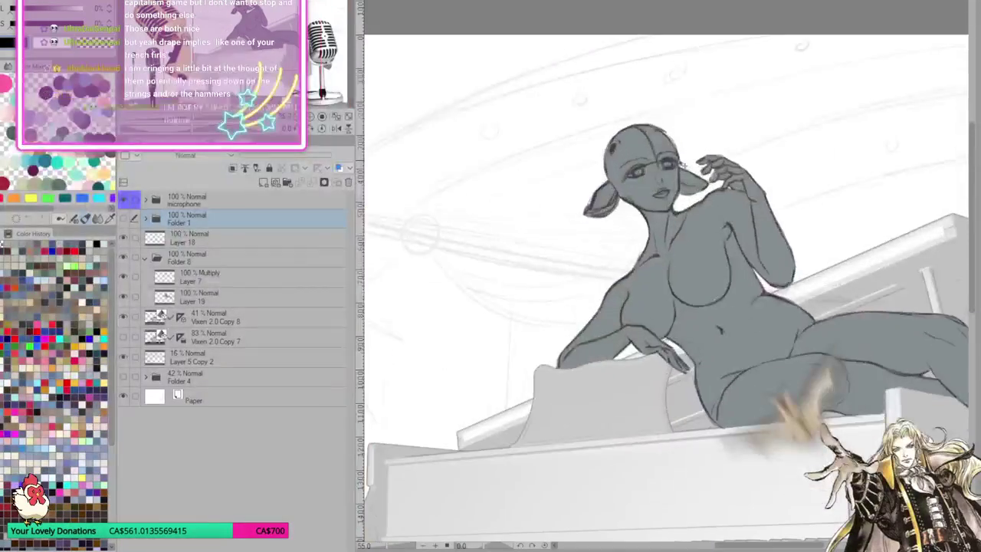
scroll(689, 164, up, 2)
scroll(680, 168, up, 2)
scroll(676, 167, up, 2)
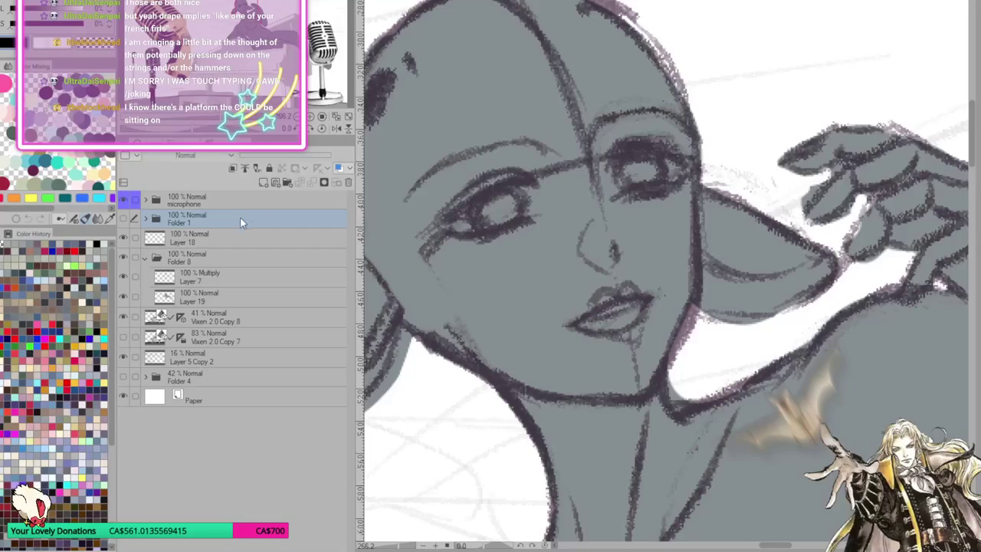
key(ctrl+shift+n)
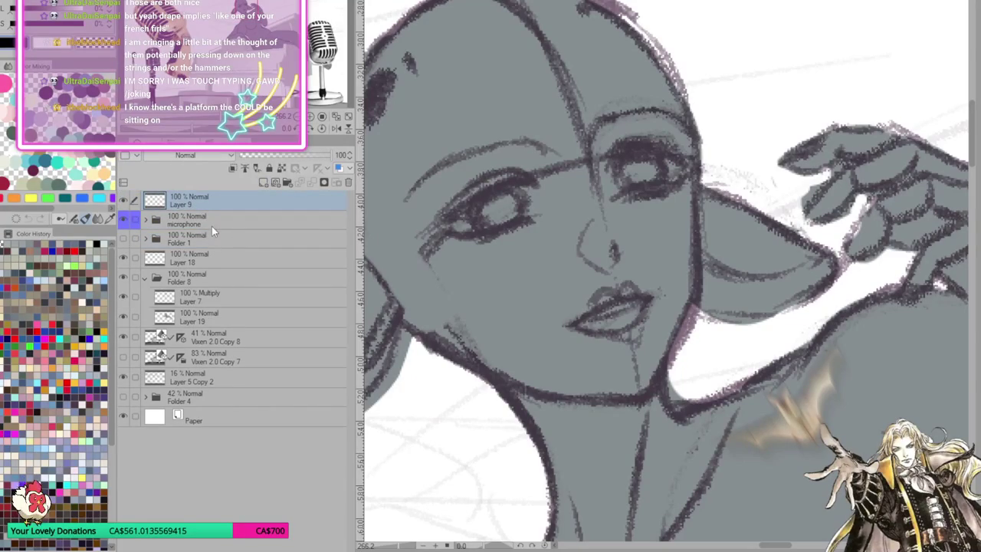
Fade the gray figure's Folder 8 to 44% opacity and return to Layer 9
click(199, 276)
click(281, 155)
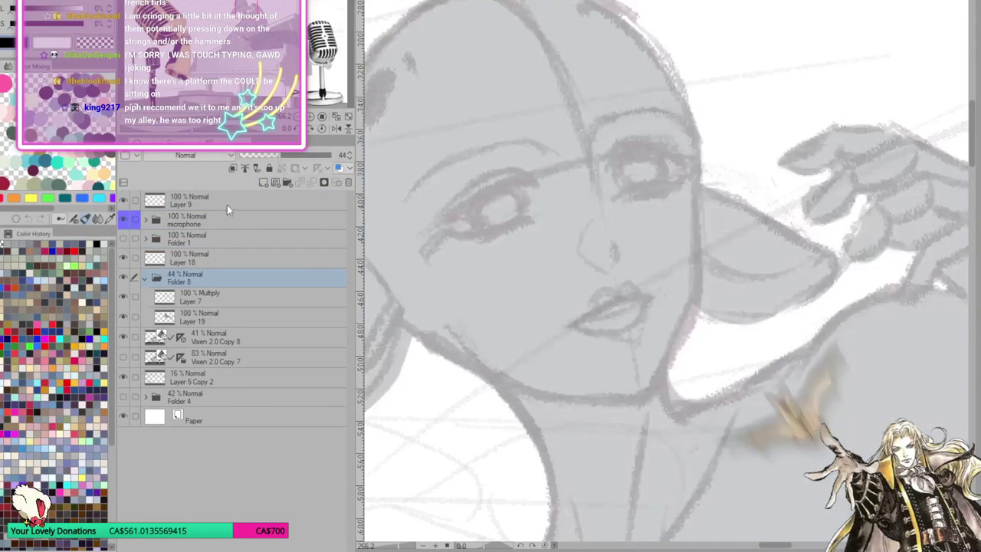
click(228, 200)
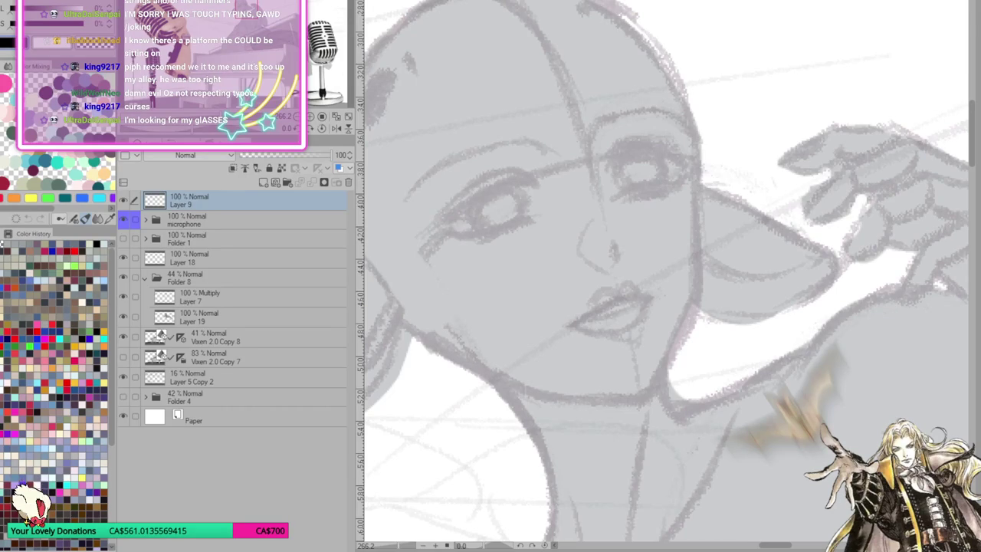
Try trial strokes at the chin and left eyelash, undo them, and fit the illustration to the window
mouse_move(622, 318)
mouse_down()
mouse_move(687, 337)
mouse_move(679, 474)
mouse_up()
mouse_move(457, 234)
mouse_down()
mouse_move(527, 217)
mouse_move(481, 246)
mouse_move(513, 237)
mouse_up()
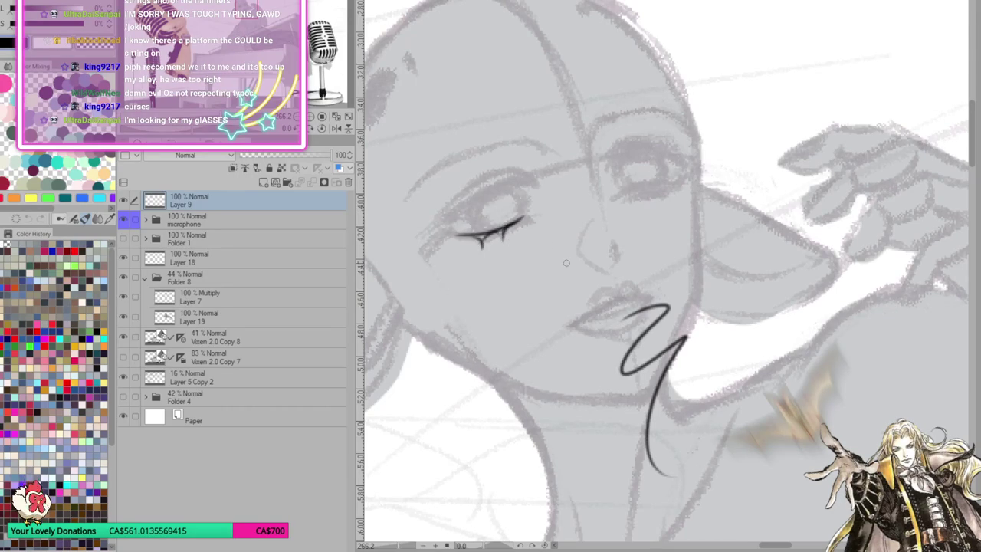
scroll(629, 292, down, 3)
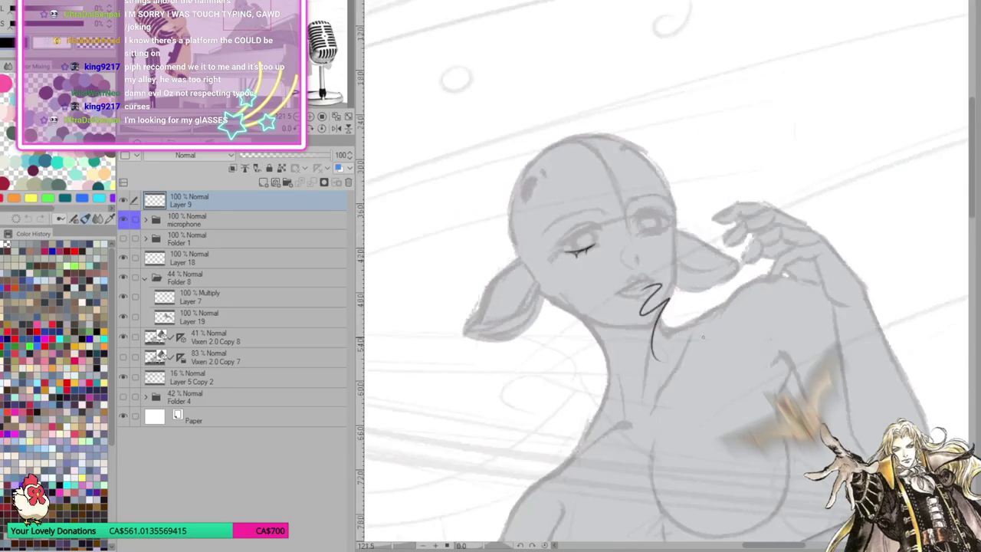
scroll(629, 293, down, 1)
scroll(667, 322, up, 3)
key(ctrl+z)
key(ctrl+z)
key(ctrl+z)
key(ctrl+z)
scroll(717, 398, down, 1)
scroll(728, 460, up, 1)
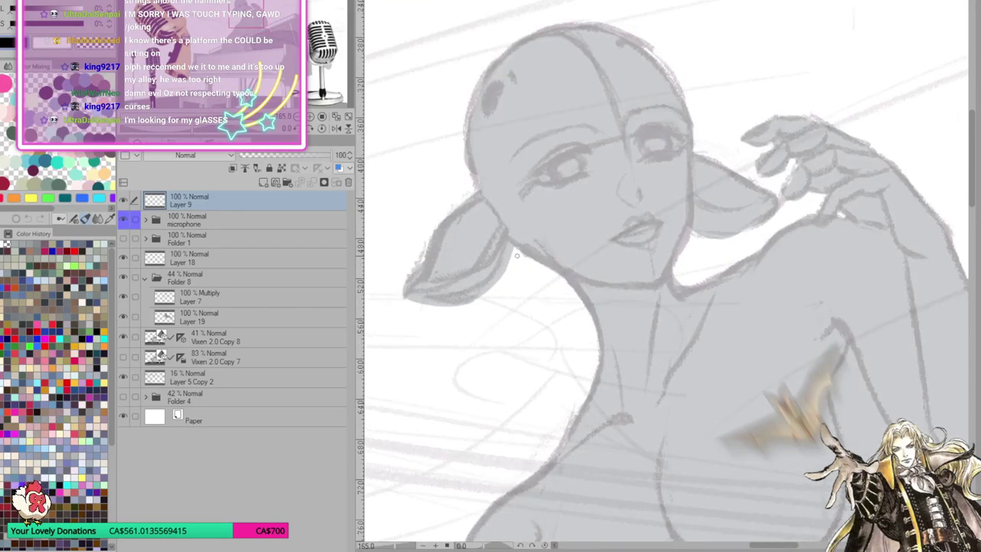
click(335, 117)
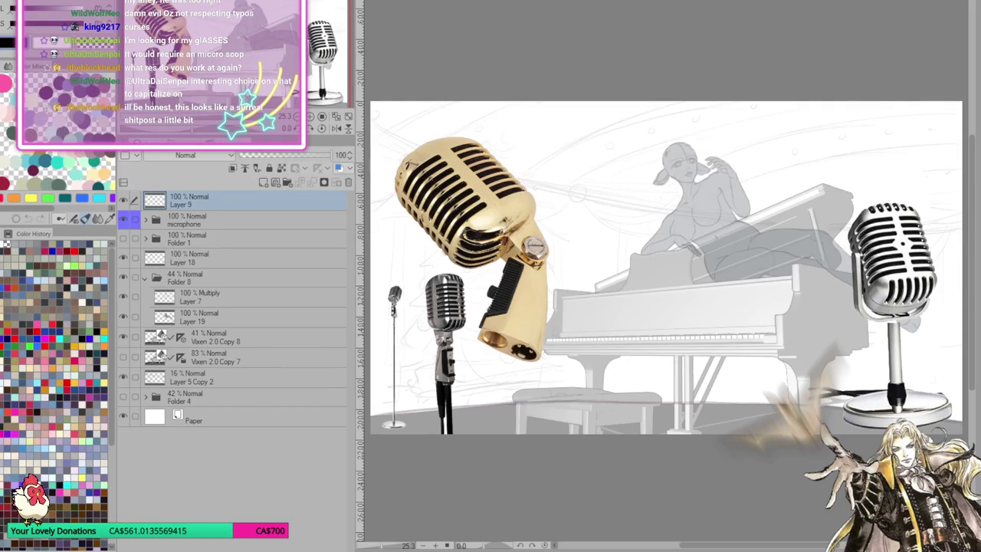
key(ctrl+plus)
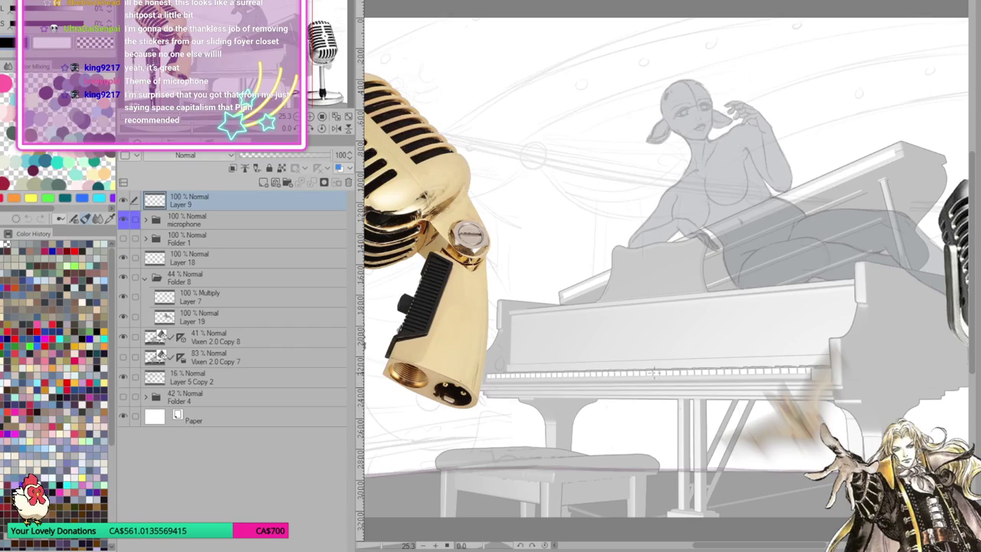
scroll(582, 296, down, 1)
scroll(613, 307, down, 2)
scroll(651, 322, down, 1)
scroll(696, 340, up, 1)
scroll(696, 341, down, 1)
scroll(696, 341, up, 2)
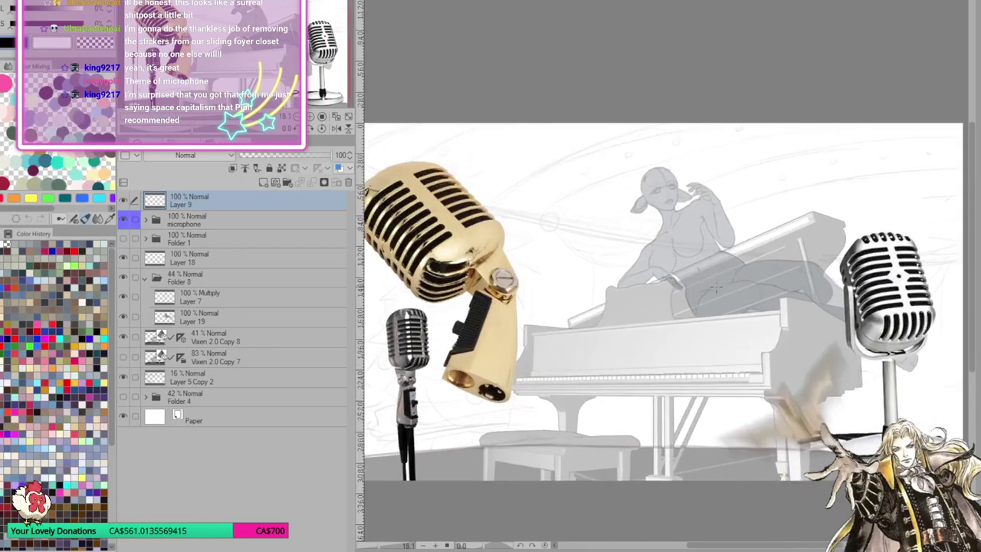
scroll(697, 345, down, 3)
scroll(700, 349, up, 4)
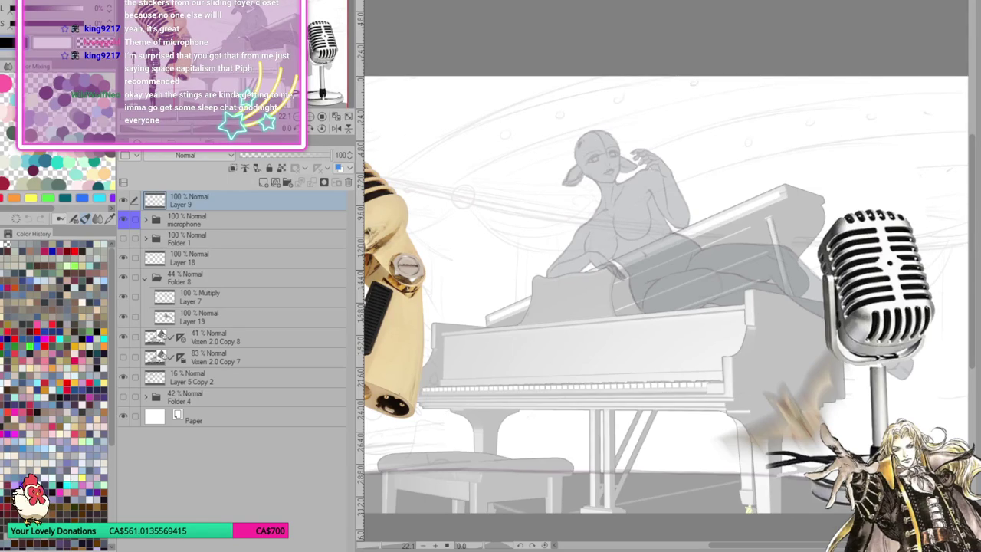
scroll(636, 177, down, 1)
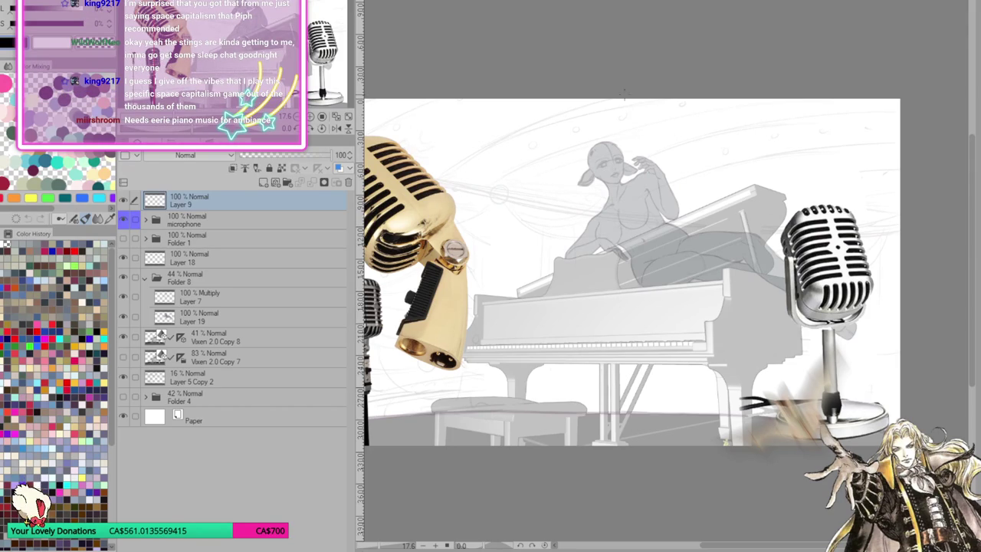
scroll(628, 445, down, 1)
scroll(598, 322, up, 2)
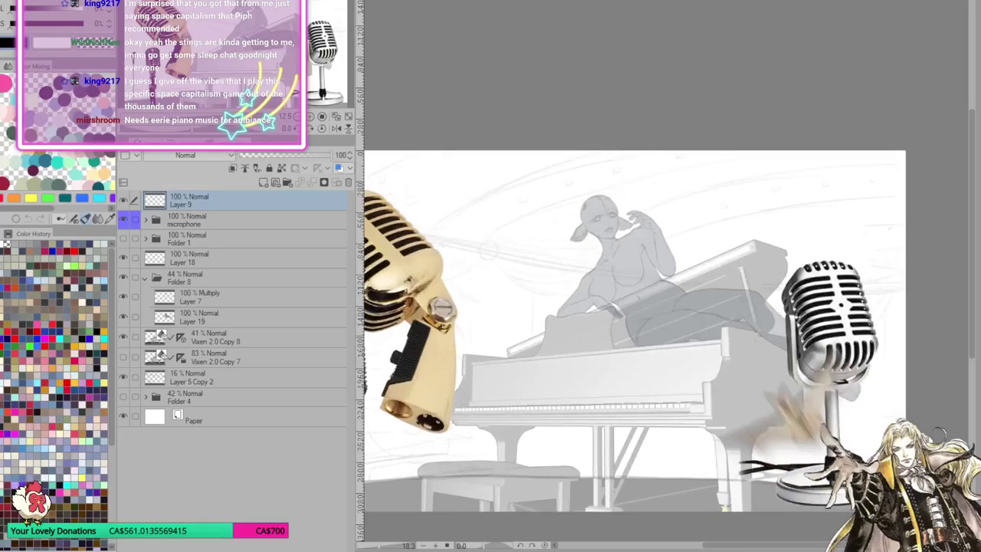
scroll(598, 322, down, 2)
scroll(735, 351, up, 1)
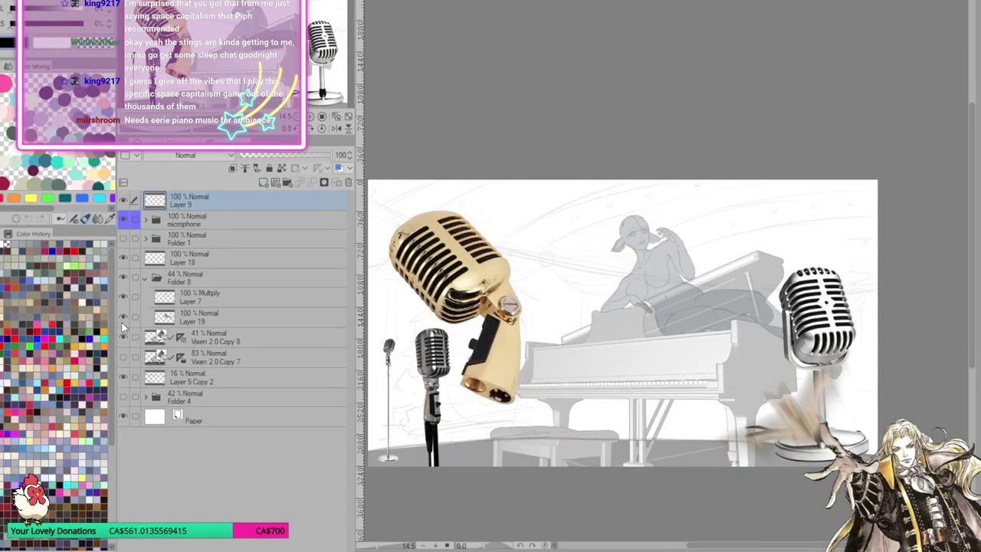
Collapse Folder 8 and readjust the zoom on the piano scene
click(147, 279)
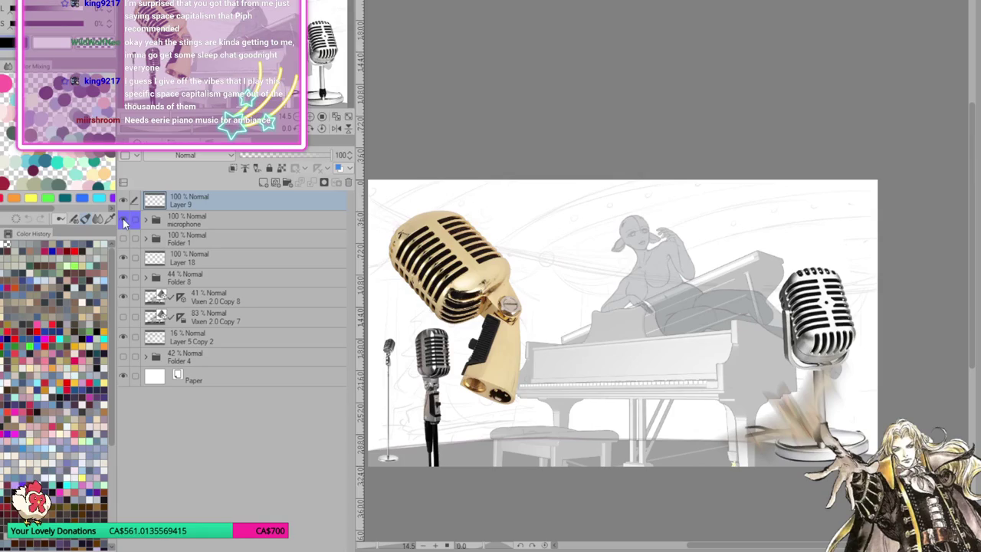
key(ctrl+minus)
key(ctrl+plus)
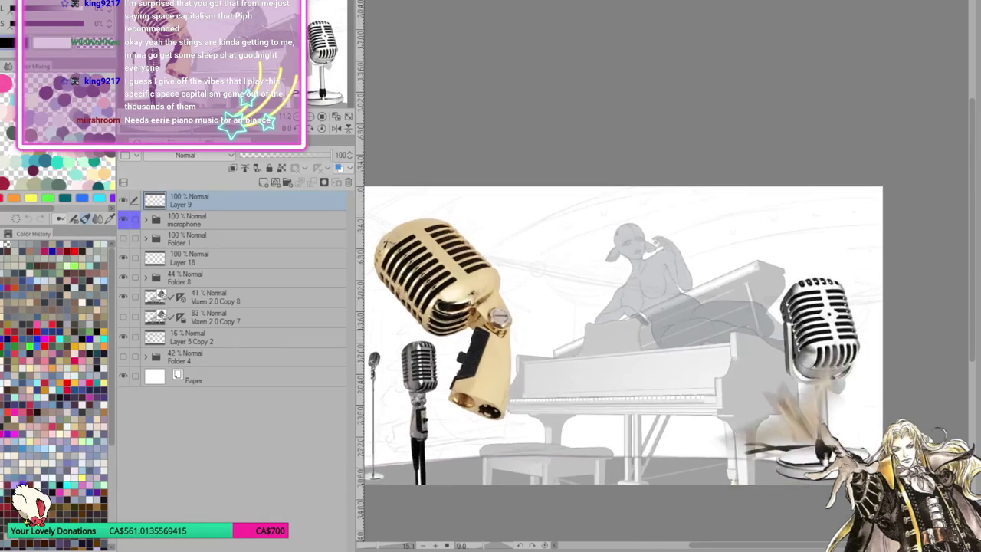
key(ctrl+minus)
key(ctrl+plus)
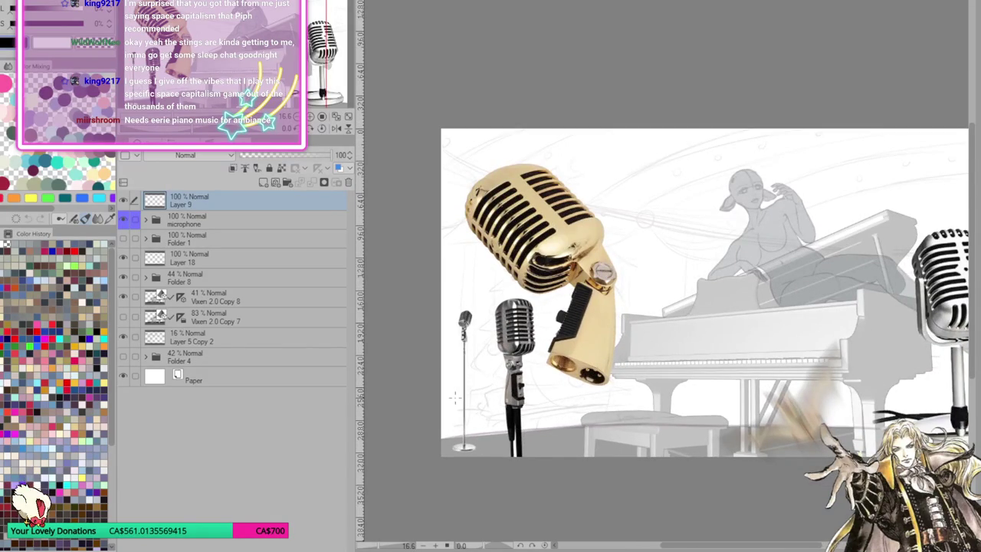
Hide the gold and right-hand microphone references (Layer 8, Layer 1), then select Layer 18
click(145, 219)
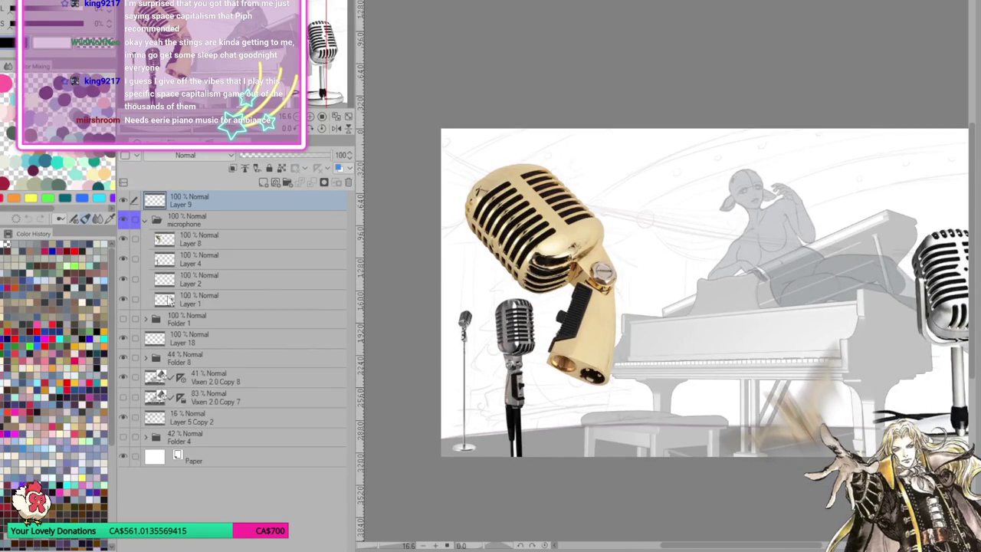
click(125, 240)
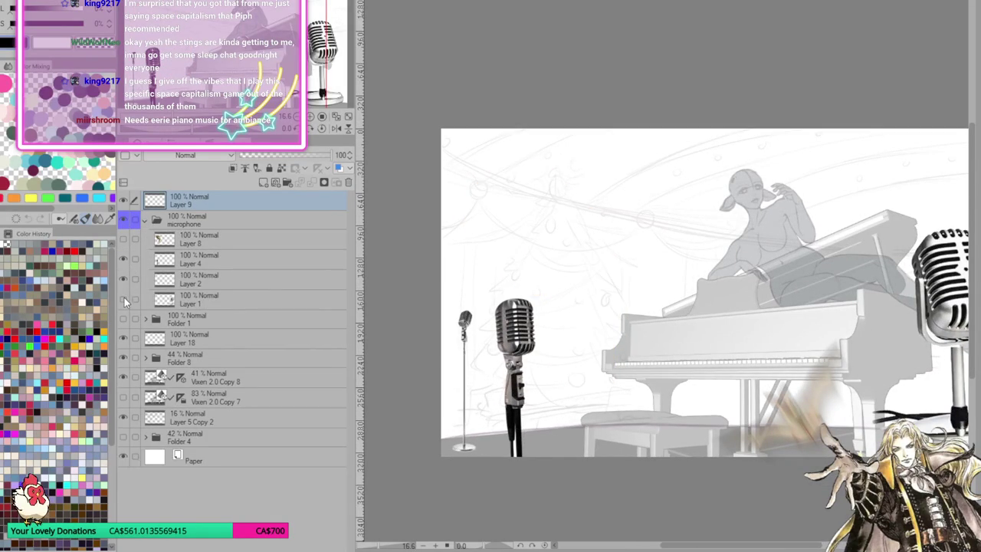
click(124, 299)
click(146, 220)
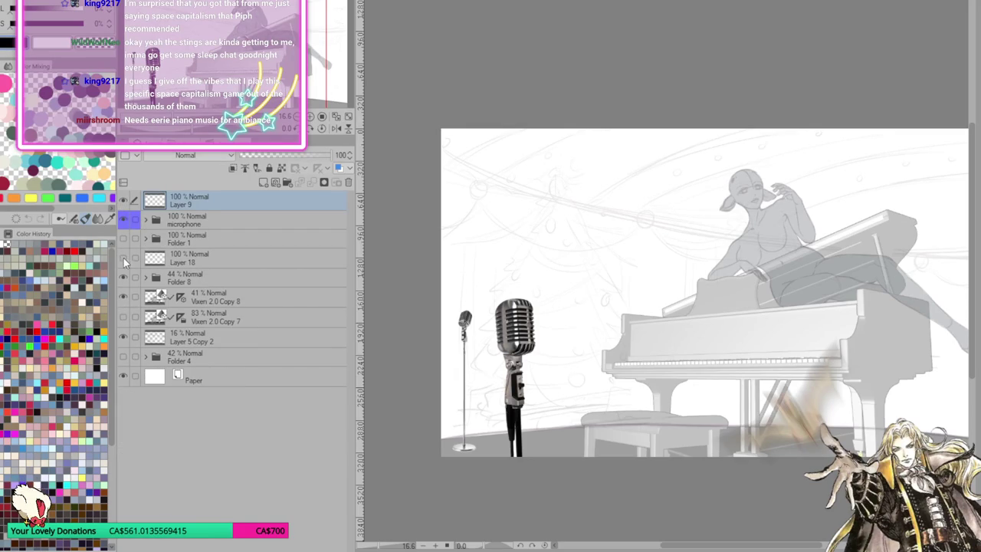
click(209, 256)
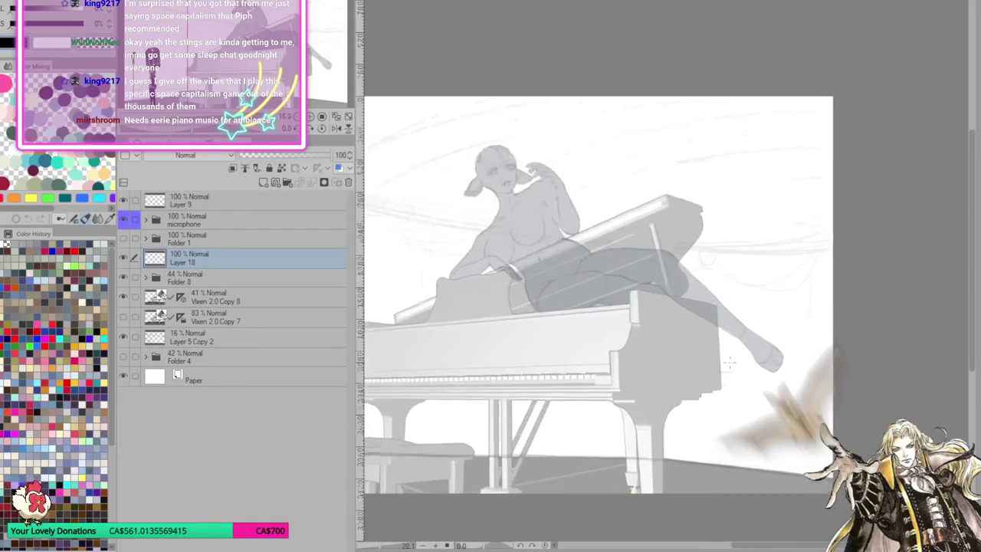
scroll(648, 335, up, 2)
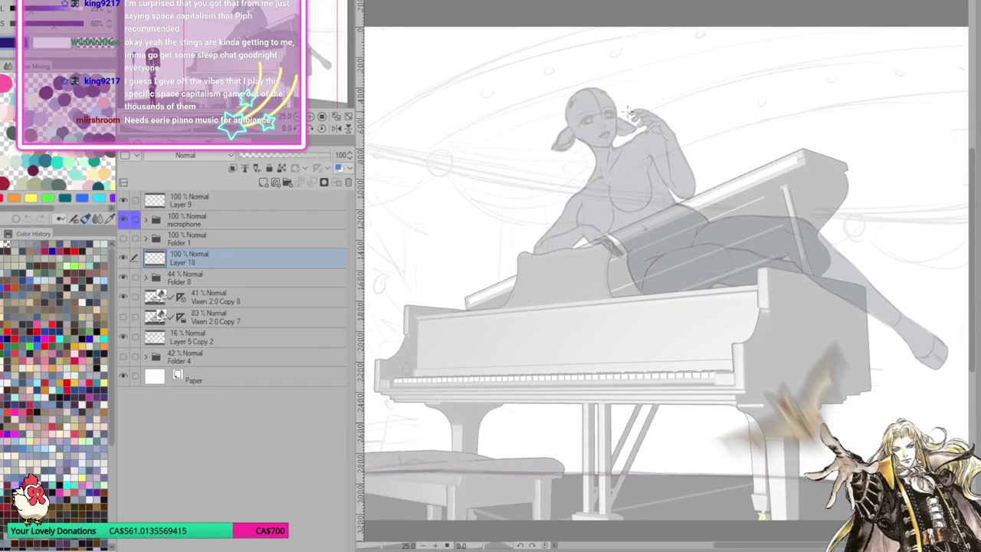
Choose a dark blue colour and tilt the view around the figure's raised hand
click(627, 115)
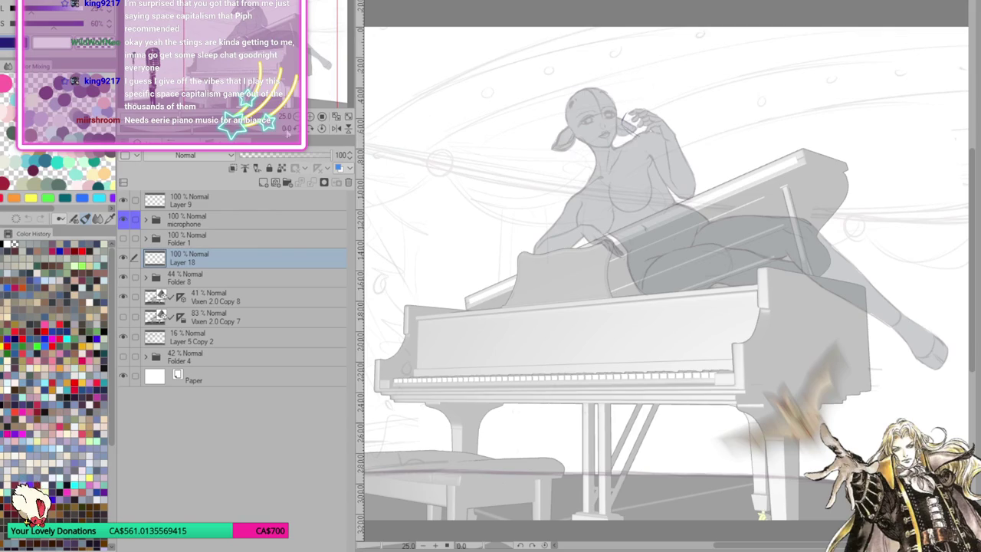
scroll(811, 127, up, 2)
drag(278, 84, 396, 83)
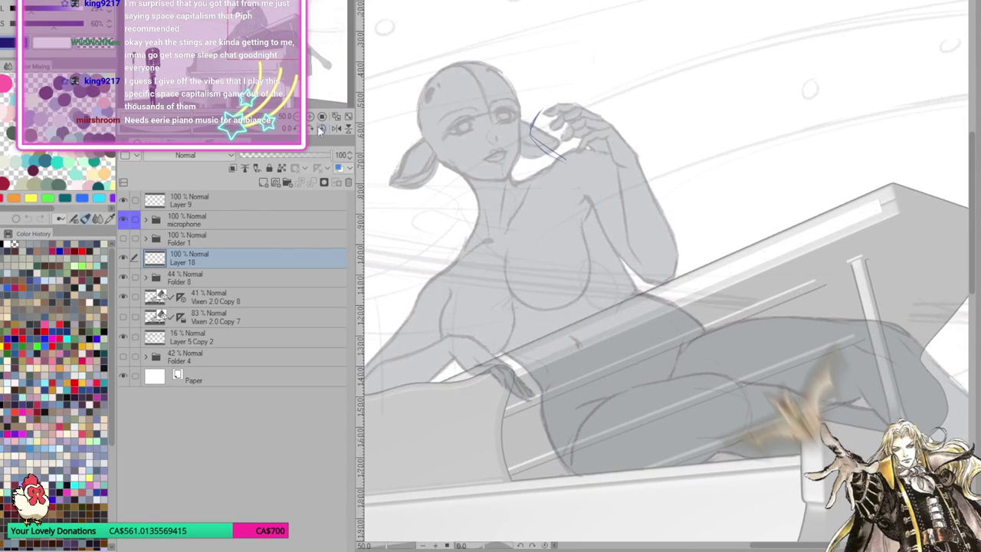
mouse_move(945, 138)
mouse_down()
mouse_move(769, 141)
mouse_move(745, 152)
mouse_up()
Sketch a small microphone head with rim in her raised hand and lasso-select it
mouse_move(759, 86)
mouse_down()
mouse_move(750, 130)
mouse_move(755, 101)
mouse_move(740, 77)
mouse_move(716, 86)
mouse_move(713, 143)
mouse_move(751, 141)
mouse_up()
mouse_move(724, 78)
mouse_down()
mouse_move(715, 94)
mouse_move(754, 78)
mouse_move(758, 86)
mouse_up()
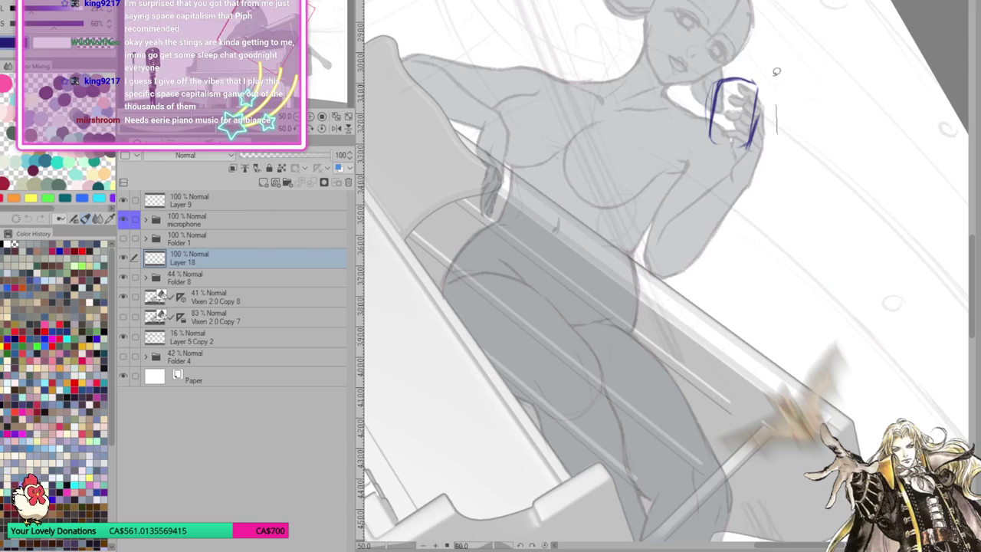
drag(772, 123, 733, 178)
click(796, 212)
Move the mic sketch up beside her face and refine its head, base and inner grille
mouse_move(755, 147)
mouse_down()
mouse_move(758, 132)
mouse_move(806, 125)
mouse_up()
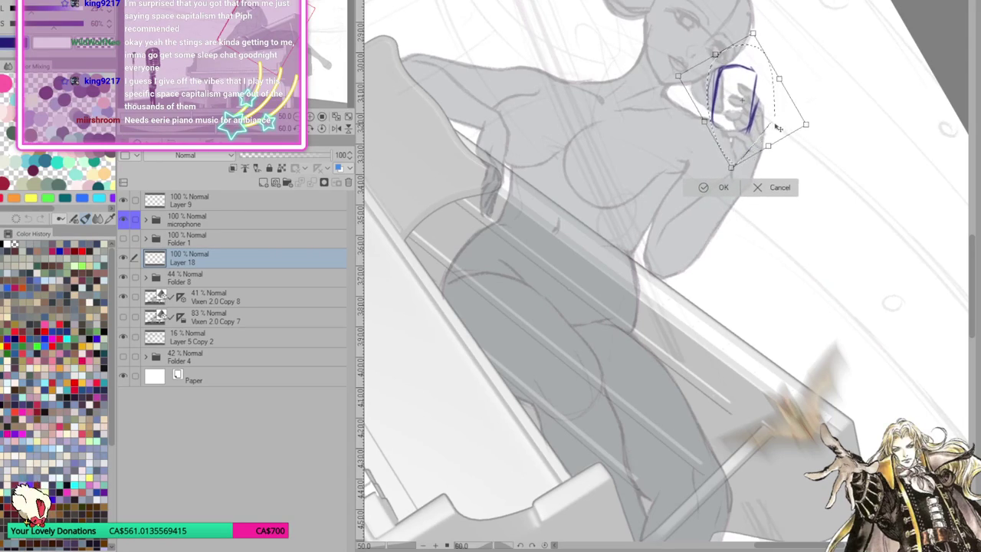
click(707, 188)
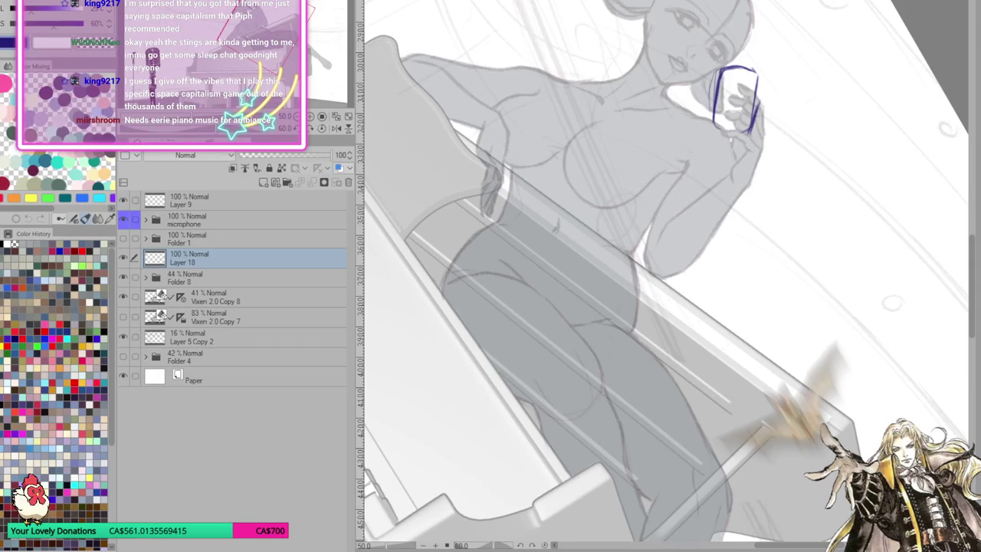
drag(715, 97, 712, 124)
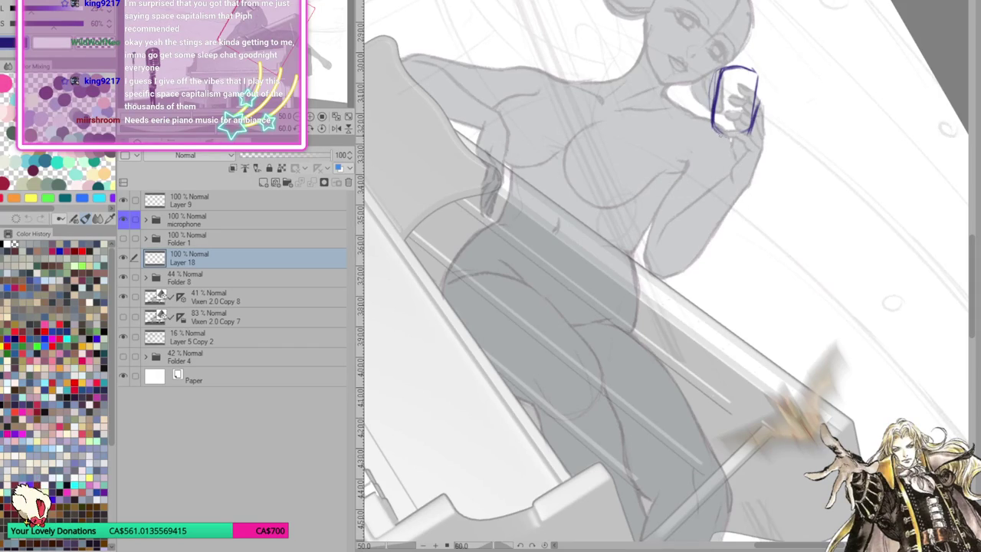
mouse_move(719, 139)
mouse_down()
mouse_move(731, 153)
mouse_move(738, 136)
mouse_move(736, 153)
mouse_up()
drag(737, 153, 738, 133)
drag(739, 69, 727, 127)
mouse_move(716, 77)
mouse_down()
mouse_move(707, 121)
mouse_move(719, 135)
mouse_move(751, 135)
mouse_up()
mouse_move(742, 69)
mouse_down()
mouse_move(762, 79)
mouse_move(750, 132)
mouse_up()
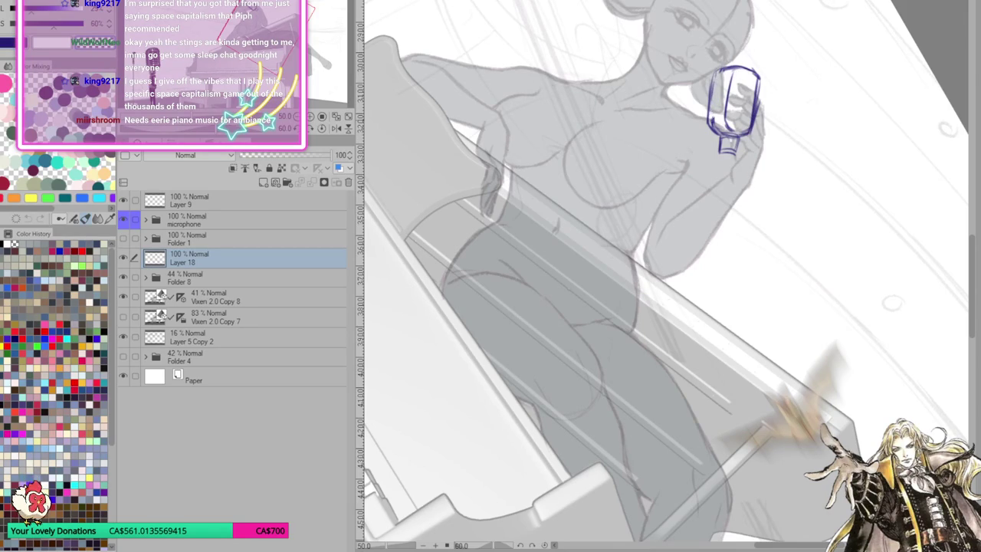
Erase part of the mic's left outline and draw a handle extending downward
mouse_move(711, 85)
mouse_down()
mouse_move(708, 115)
mouse_move(713, 76)
mouse_move(707, 120)
mouse_up()
drag(720, 155, 712, 184)
mouse_move(739, 152)
mouse_down()
mouse_move(728, 198)
mouse_move(738, 170)
mouse_move(723, 162)
mouse_move(715, 198)
mouse_up()
drag(728, 193, 717, 198)
mouse_move(720, 153)
mouse_down()
mouse_move(710, 198)
mouse_move(730, 193)
mouse_up()
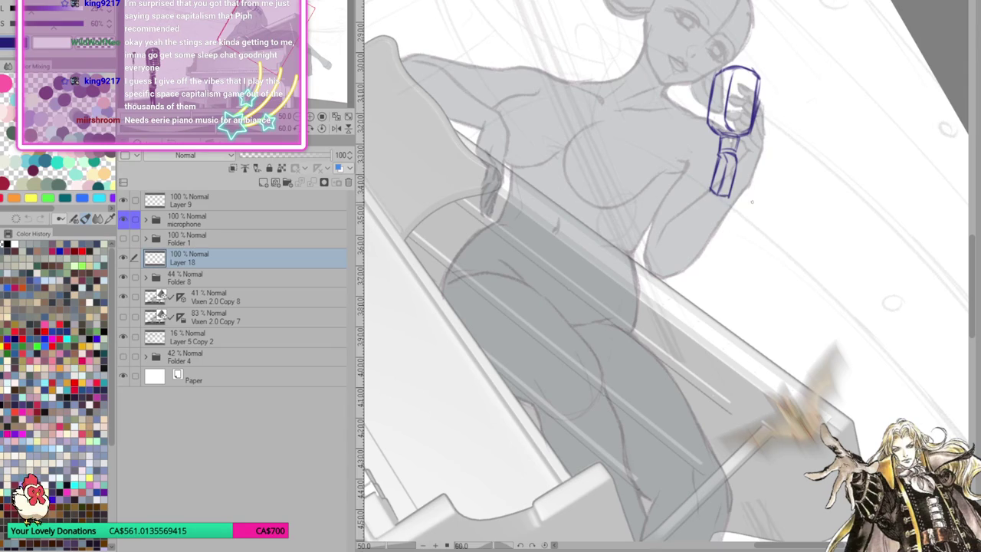
Reset the canvas rotation and re-ink the microphone head outline and handle end
key(ctrl+@)
mouse_move(633, 185)
mouse_down()
mouse_move(621, 192)
mouse_move(631, 189)
mouse_up()
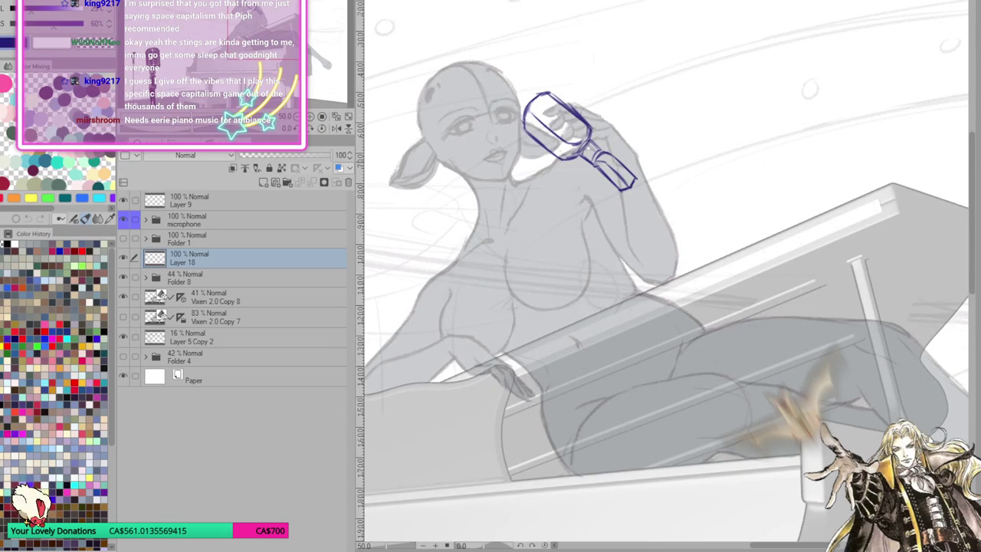
drag(589, 139, 606, 152)
mouse_move(529, 115)
mouse_down()
mouse_move(552, 93)
mouse_move(524, 126)
mouse_up()
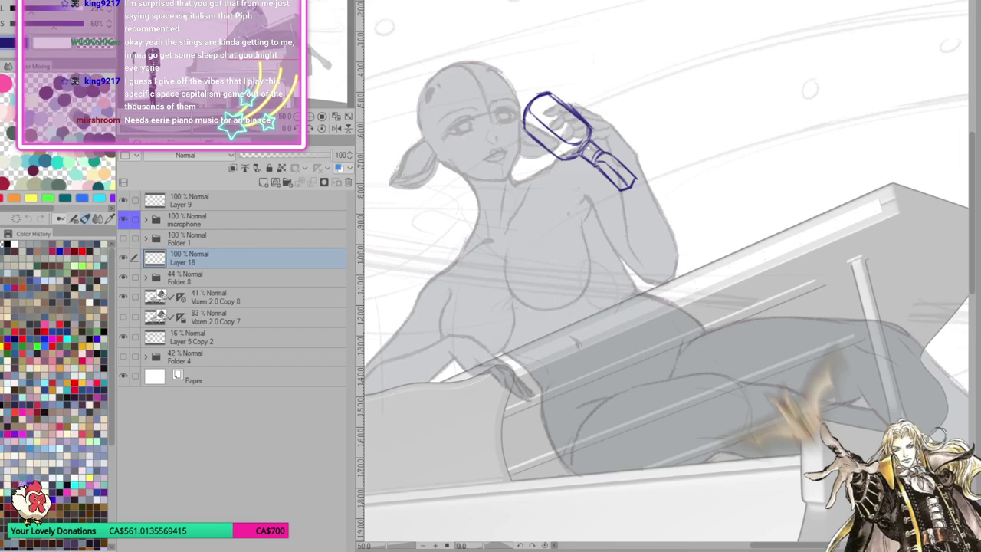
key(ctrl+z)
key(ctrl+z)
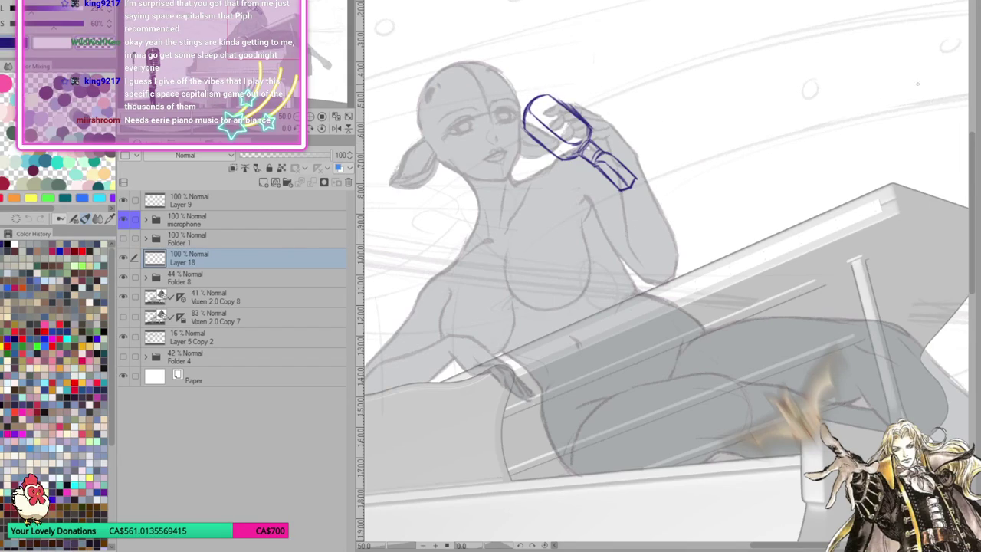
drag(537, 99, 562, 93)
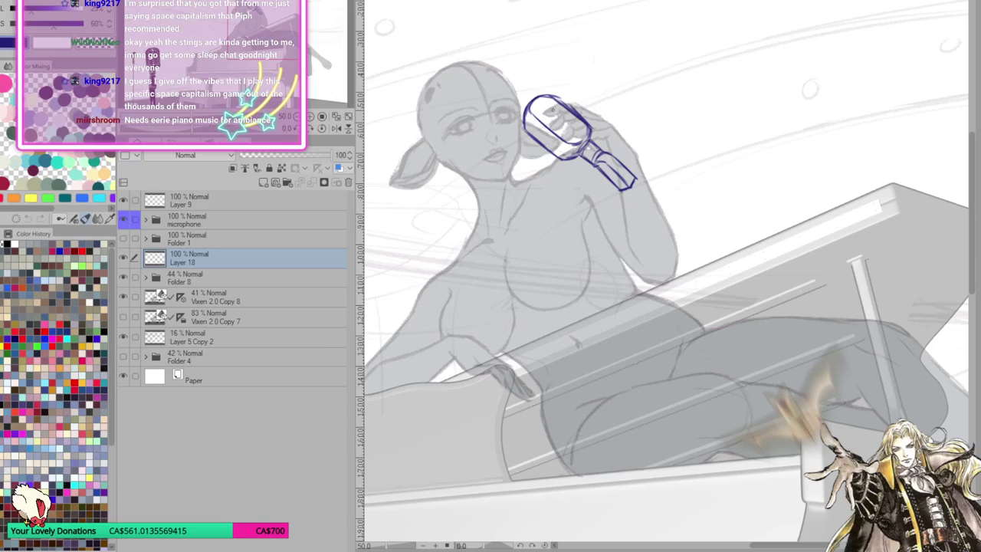
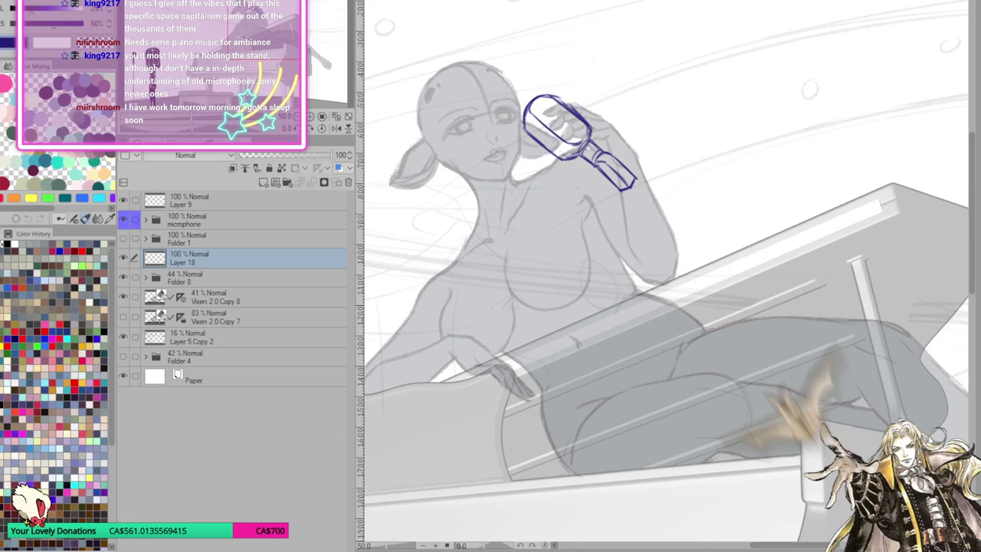
Lasso the microphone and hand, then rotate and shift them up beside the cheek and apply the transform
drag(623, 132, 638, 225)
click(637, 245)
mouse_move(682, 92)
mouse_down()
mouse_move(679, 82)
mouse_move(671, 86)
mouse_up()
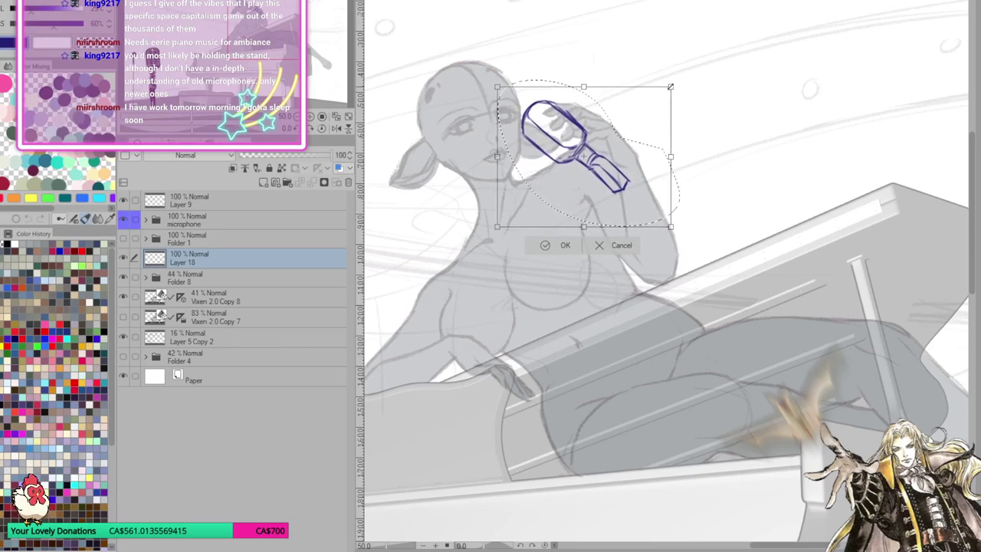
drag(610, 195, 588, 142)
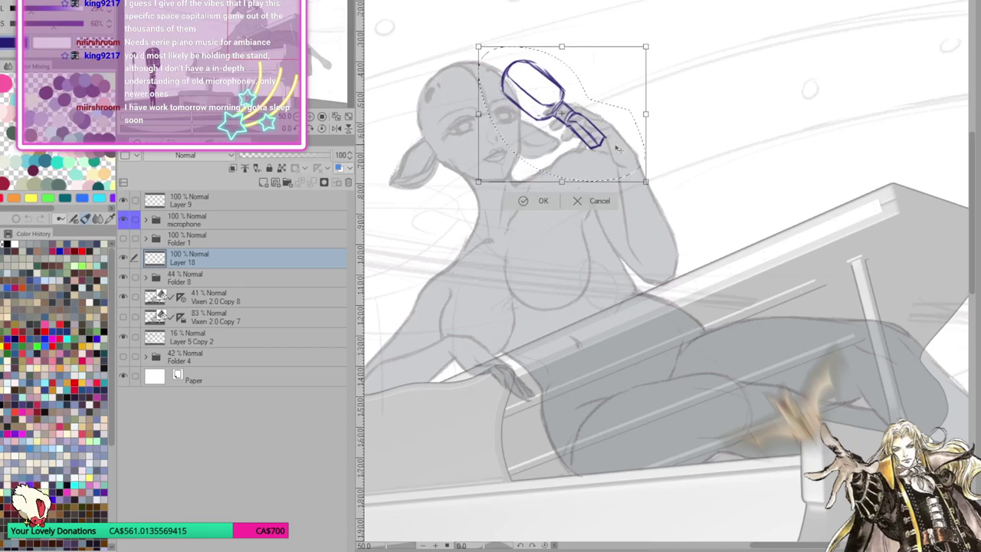
drag(664, 131, 664, 153)
drag(607, 141, 612, 147)
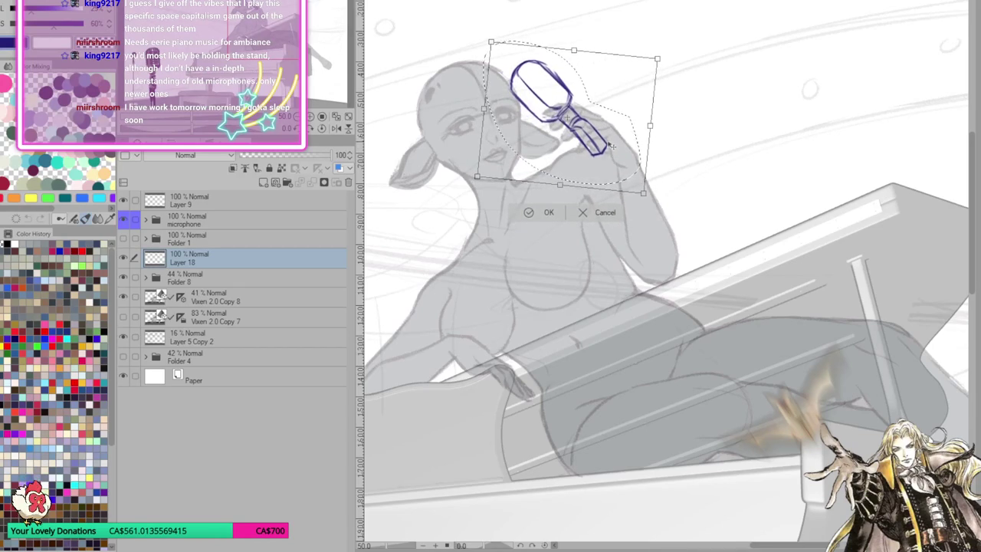
click(536, 212)
click(460, 207)
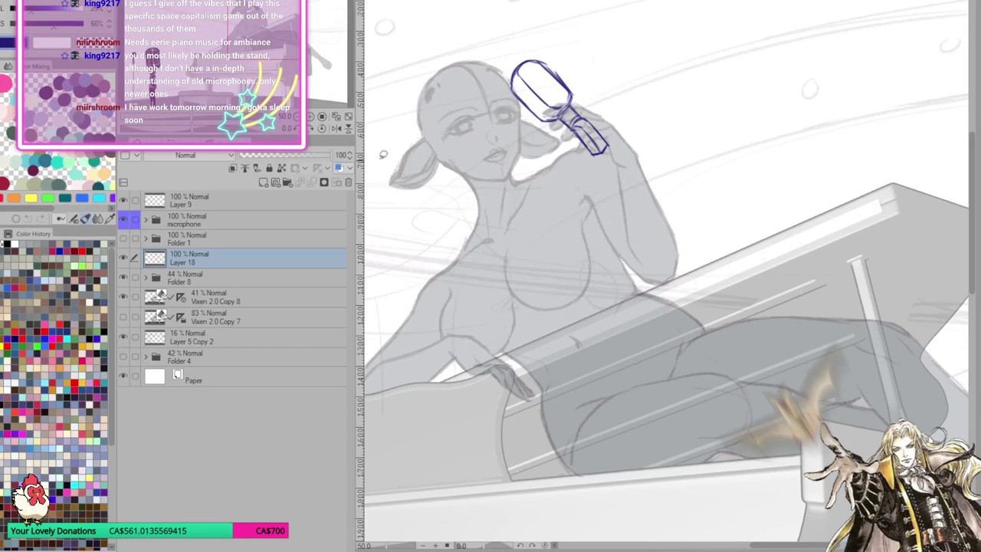
key(h)
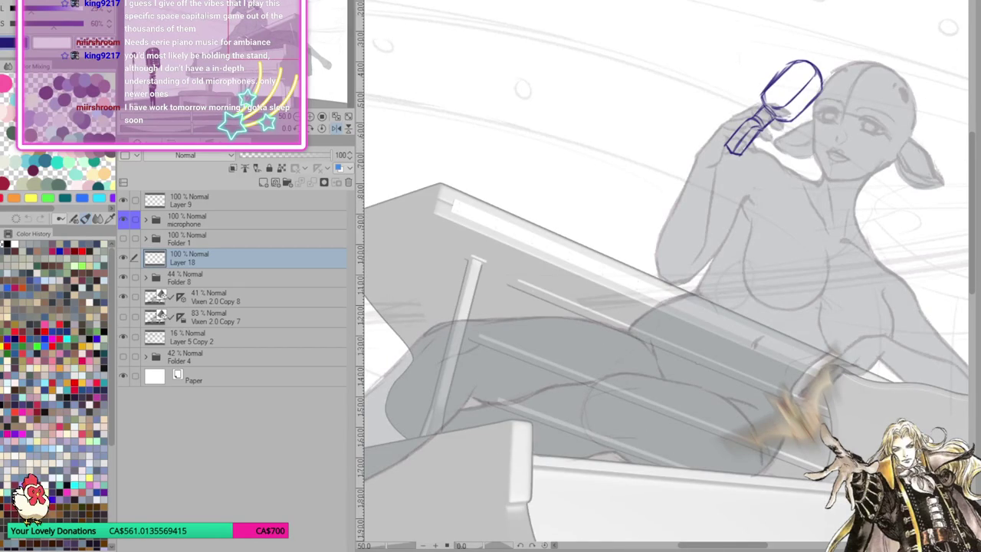
Erase the old microphone outline and redraw the head as a banded cylinder, retouching its top edge
drag(714, 545, 741, 545)
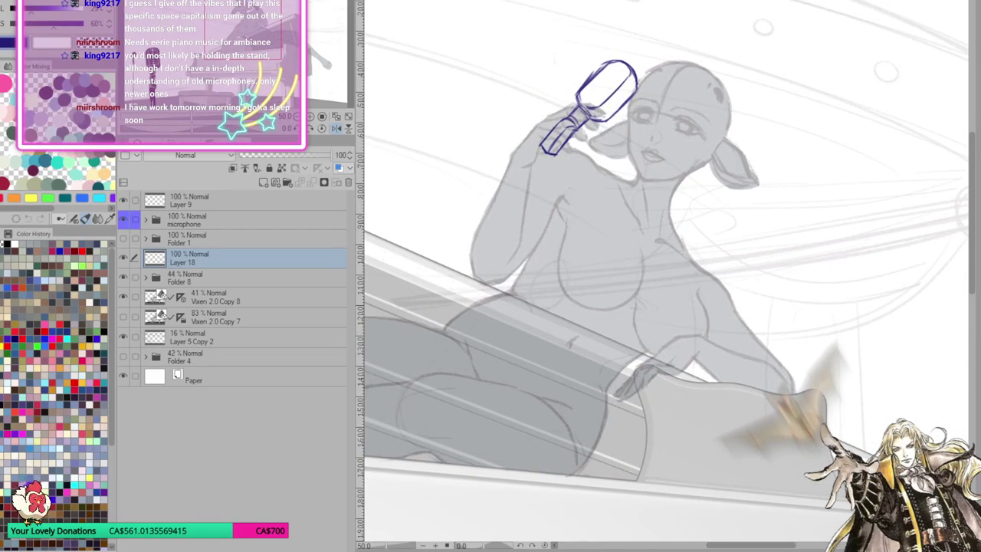
drag(576, 94, 585, 103)
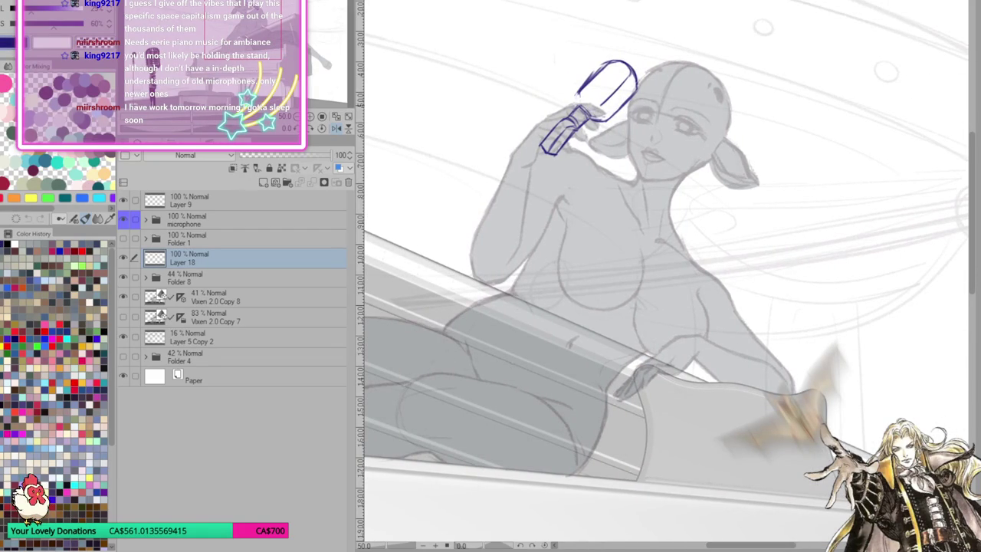
drag(573, 100, 633, 68)
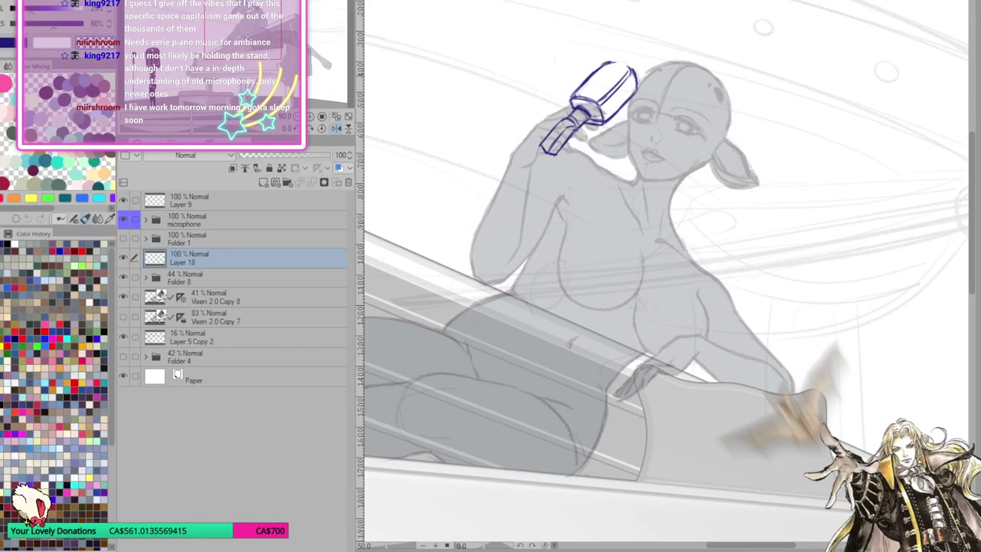
mouse_move(600, 98)
mouse_down()
mouse_move(624, 75)
mouse_move(612, 99)
mouse_move(632, 71)
mouse_move(621, 80)
mouse_move(625, 63)
mouse_move(602, 63)
mouse_move(629, 60)
mouse_up()
drag(625, 63, 634, 69)
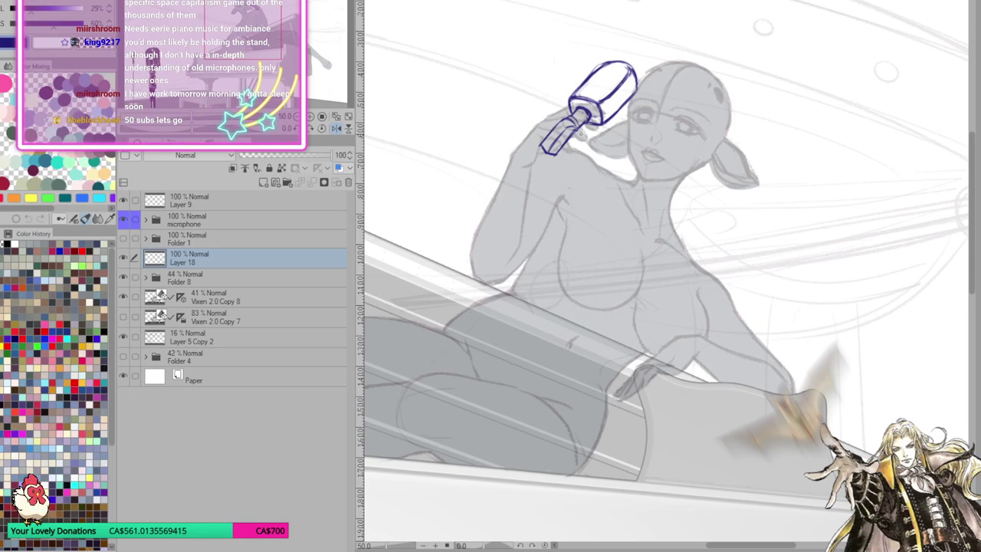
click(335, 131)
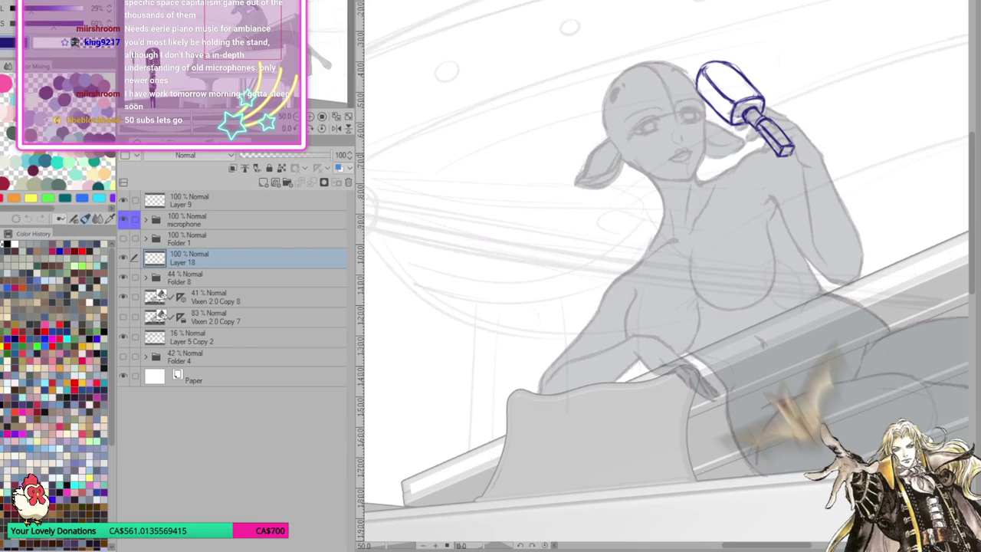
click(342, 128)
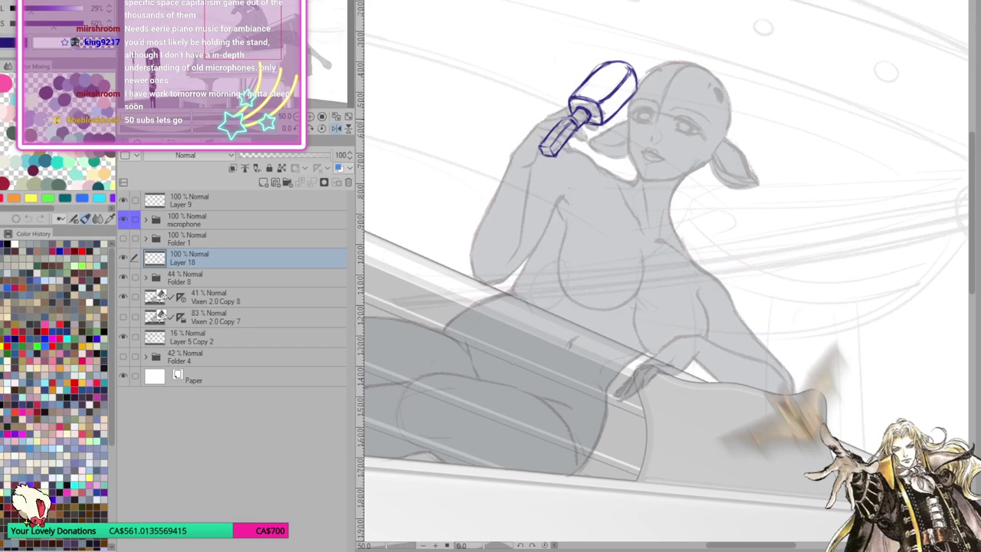
scroll(665, 276, up, 5)
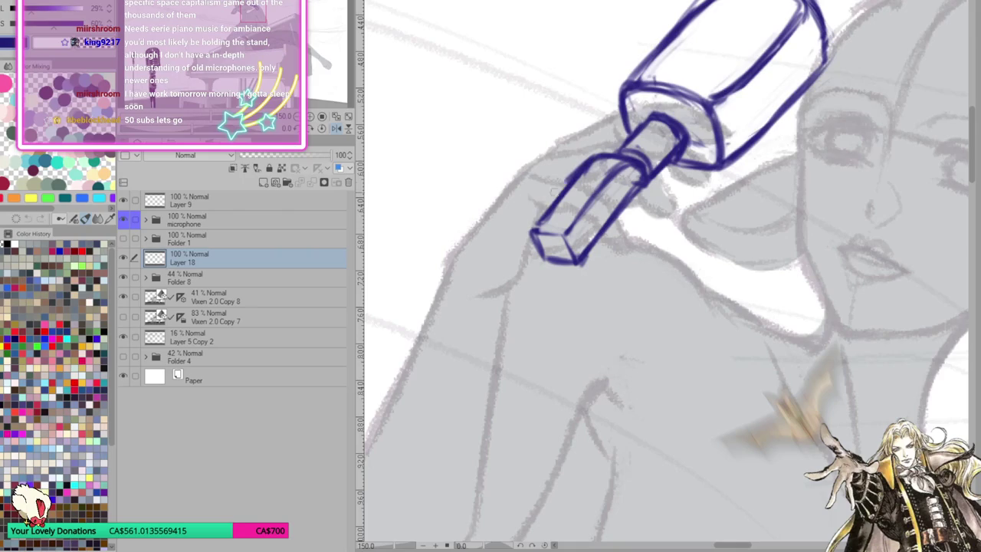
Ink strokes along the microphone handle and its end face, darkening the handle's top edge
drag(527, 224, 562, 228)
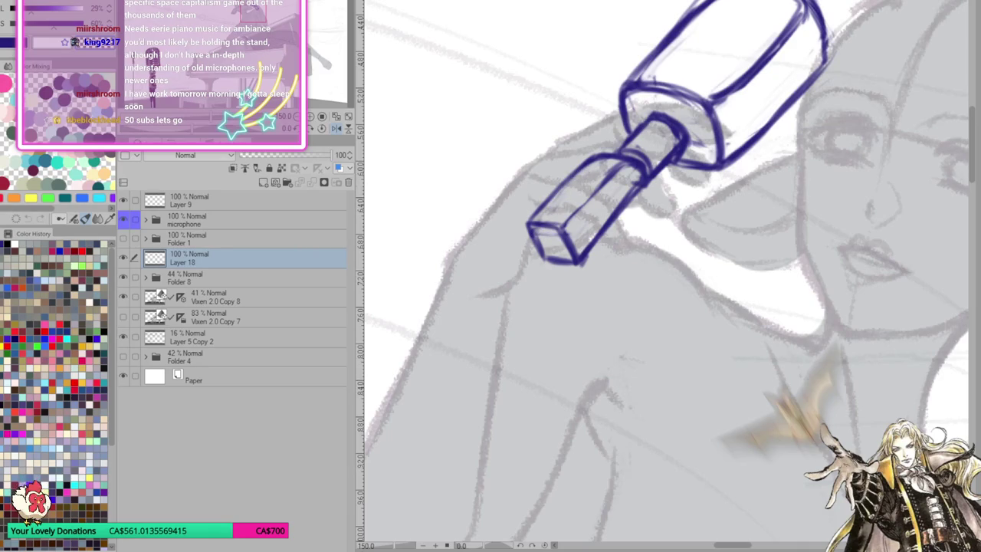
drag(560, 225, 627, 165)
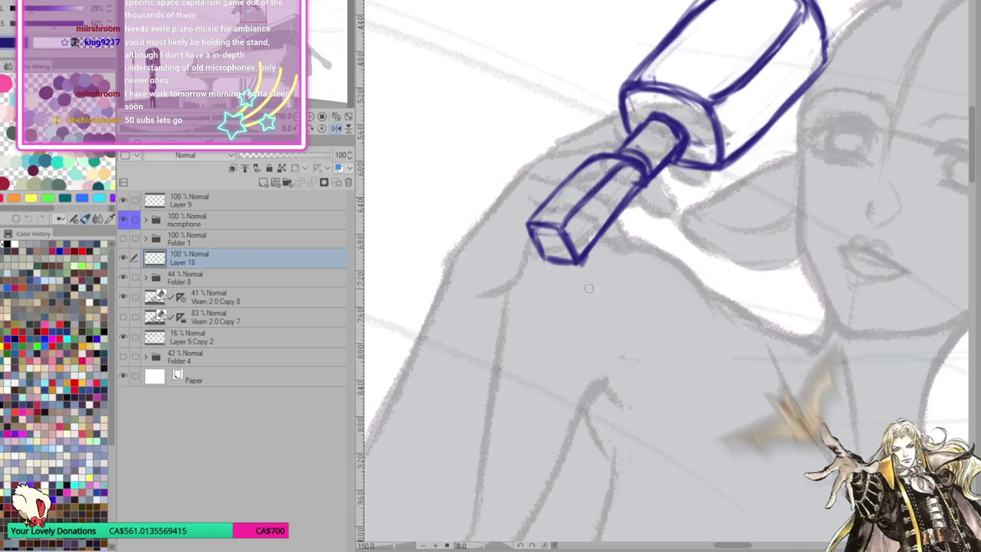
click(347, 129)
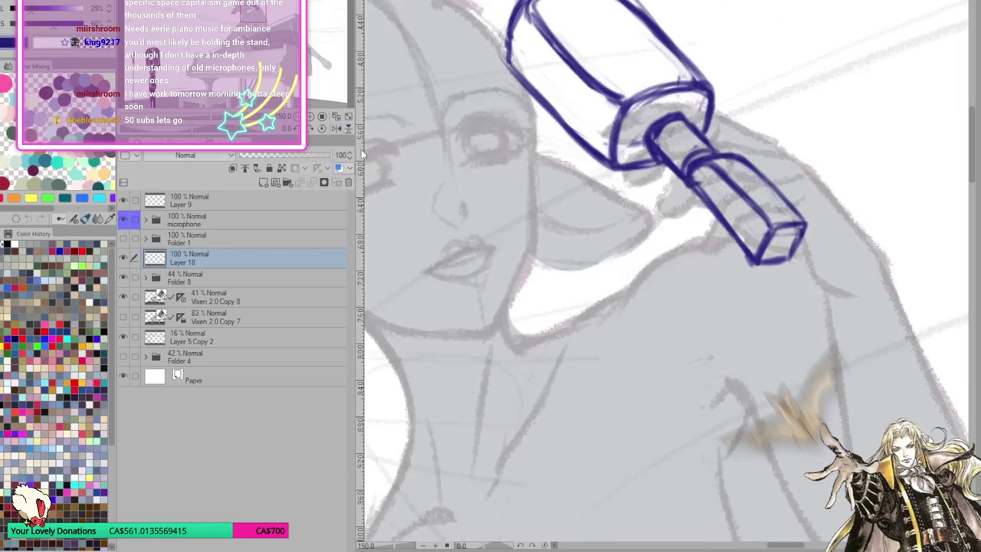
drag(788, 236, 785, 235)
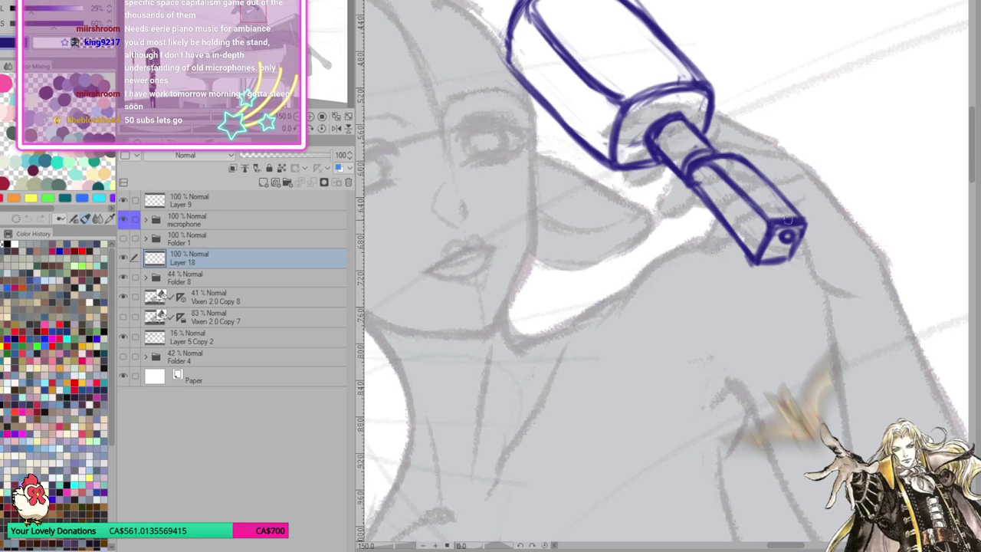
drag(769, 215, 816, 209)
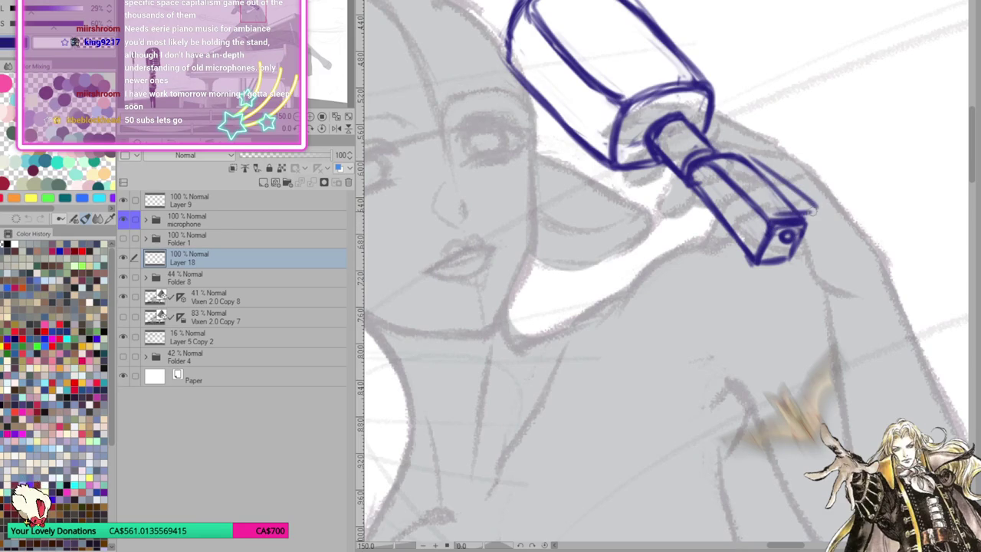
mouse_move(708, 161)
mouse_down()
mouse_move(779, 208)
mouse_move(723, 169)
mouse_up()
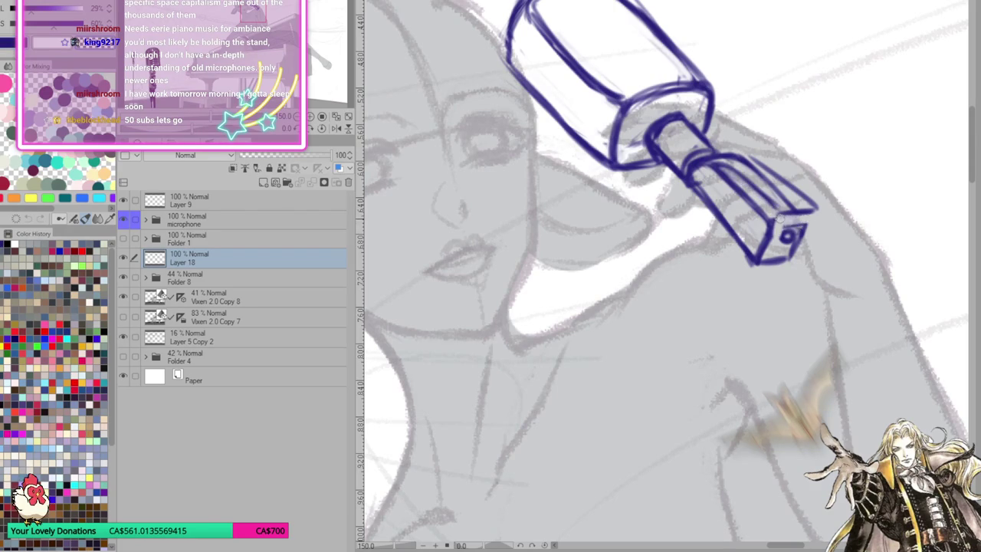
Redraw the handle's end face with a thick 8-shaped detail, then fit the scene to the window
drag(789, 229, 796, 244)
mouse_move(800, 179)
mouse_down()
mouse_move(790, 201)
mouse_move(813, 201)
mouse_move(762, 258)
mouse_up()
drag(773, 217, 759, 253)
mouse_move(814, 213)
mouse_down()
mouse_move(788, 262)
mouse_move(790, 230)
mouse_move(771, 225)
mouse_move(776, 252)
mouse_move(789, 255)
mouse_move(767, 262)
mouse_up()
drag(780, 230, 764, 265)
drag(780, 207, 755, 260)
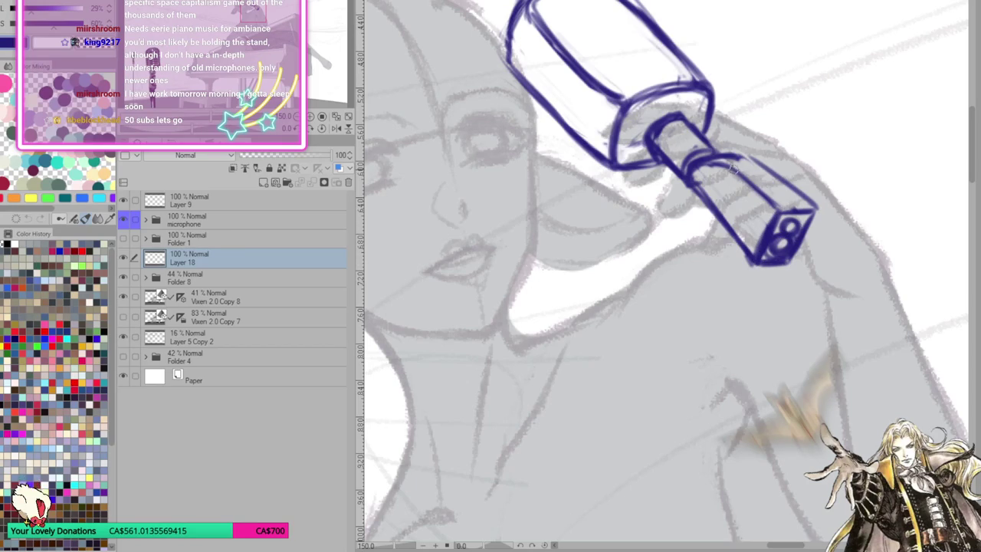
drag(690, 178, 735, 159)
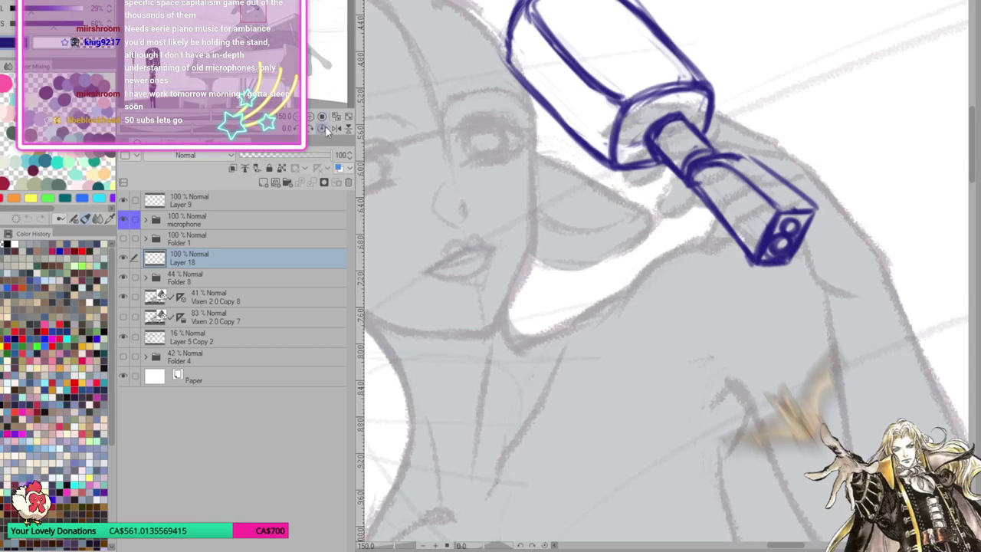
click(337, 116)
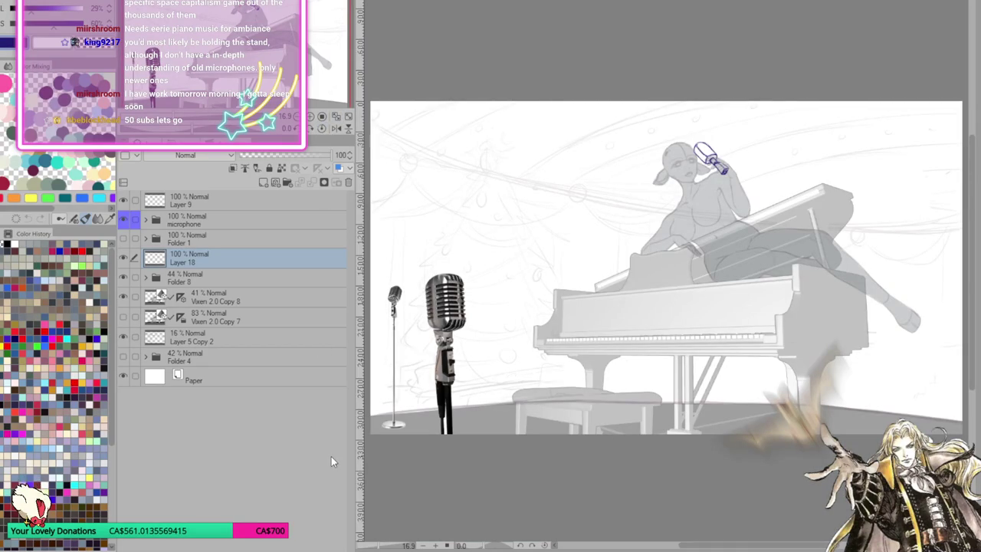
Reshape the microphone head by skewing its top edge, then fit the whole illustration to the window
scroll(689, 135, up, 3)
scroll(706, 146, up, 2)
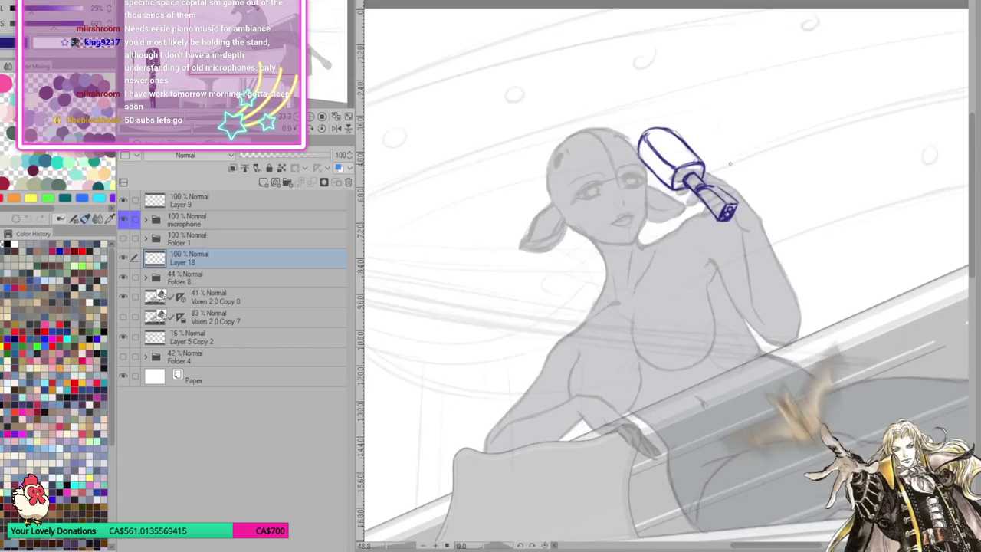
scroll(729, 161, up, 2)
scroll(756, 179, up, 1)
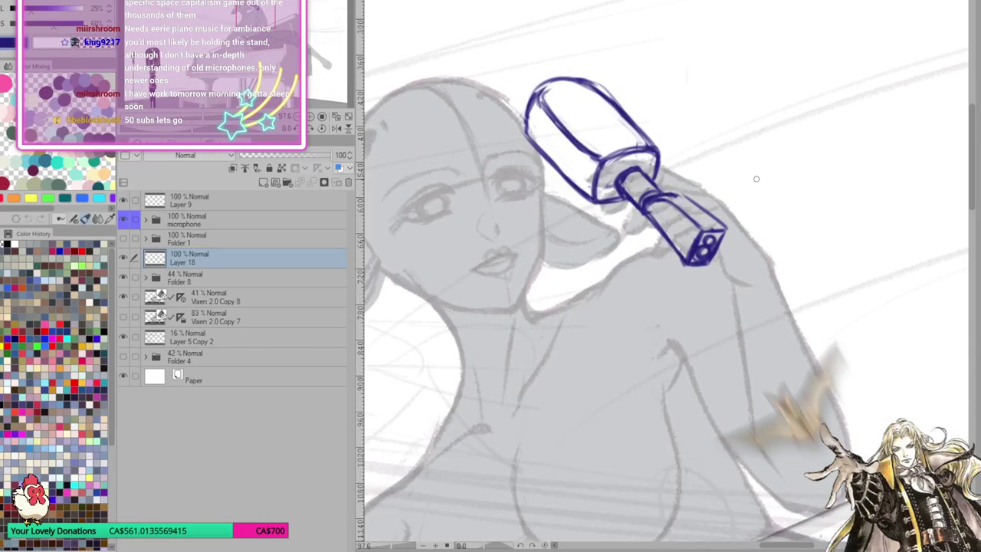
drag(654, 173, 504, 83)
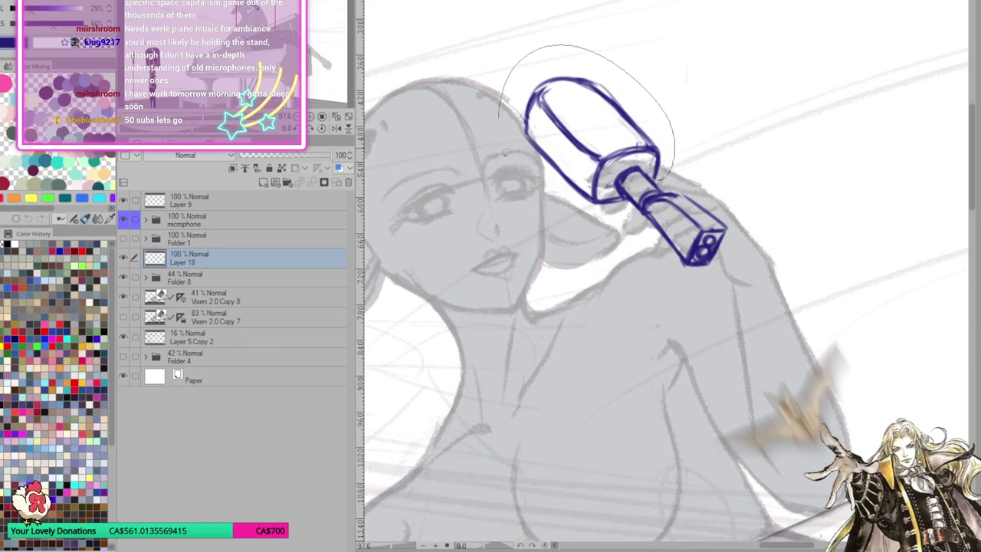
key(ctrl+t)
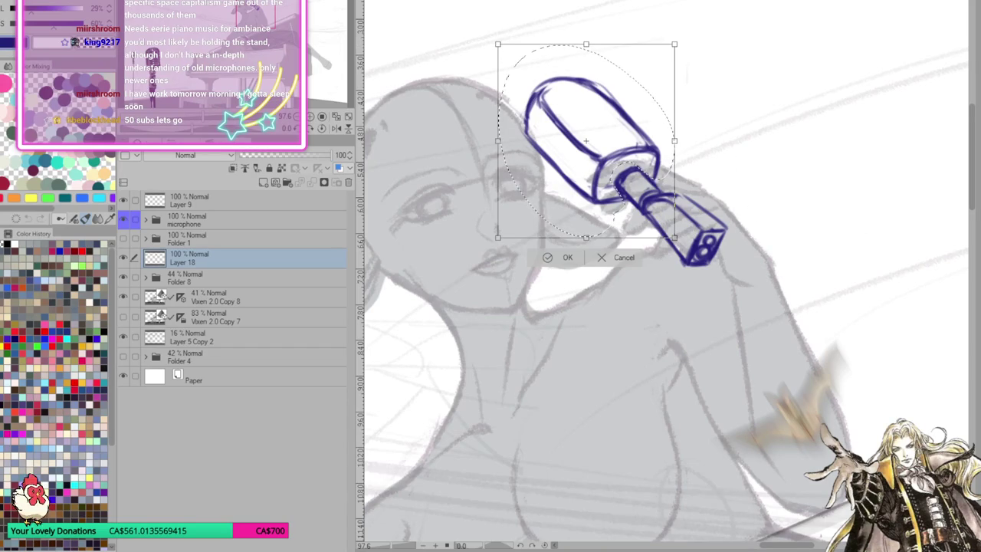
drag(498, 44, 506, 57)
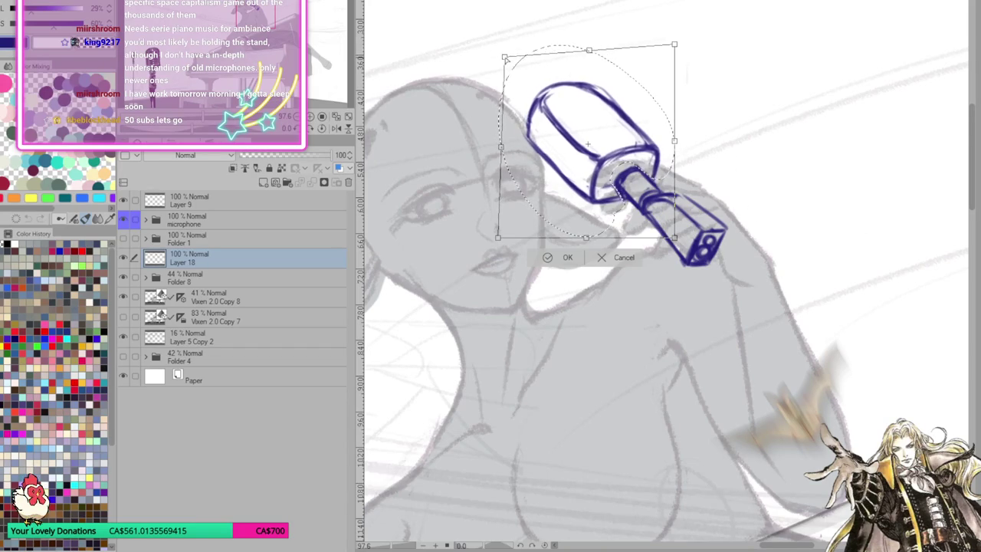
drag(590, 51, 601, 65)
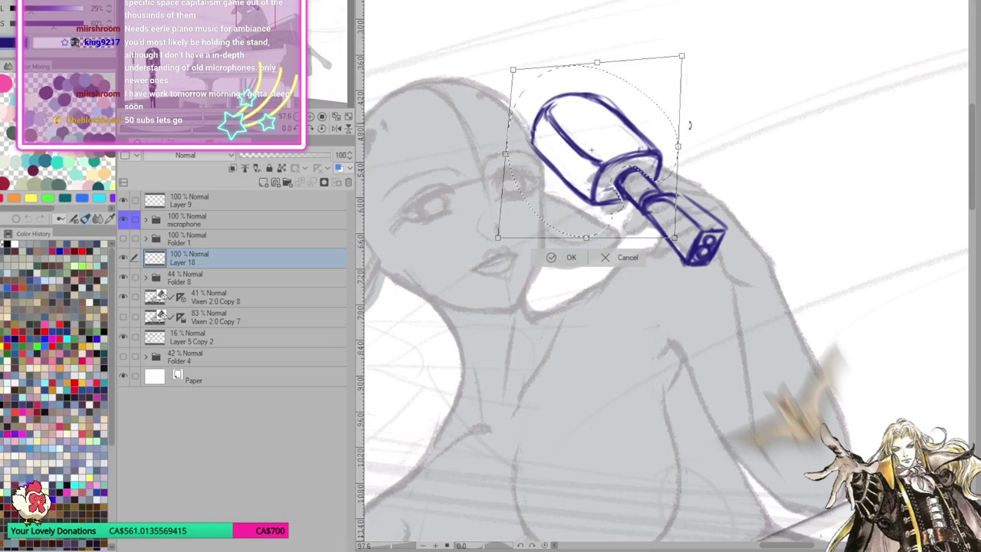
click(569, 257)
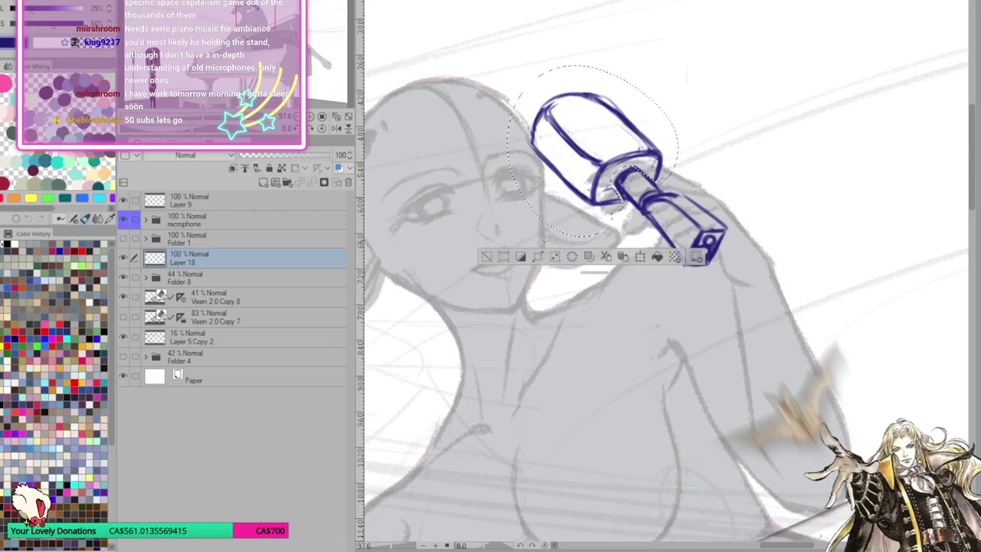
click(488, 259)
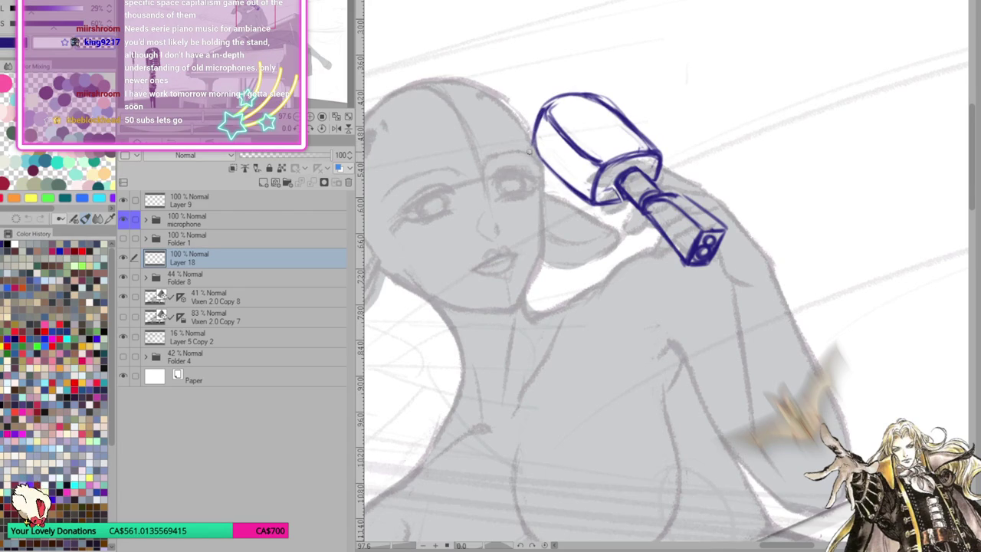
drag(661, 119, 792, 150)
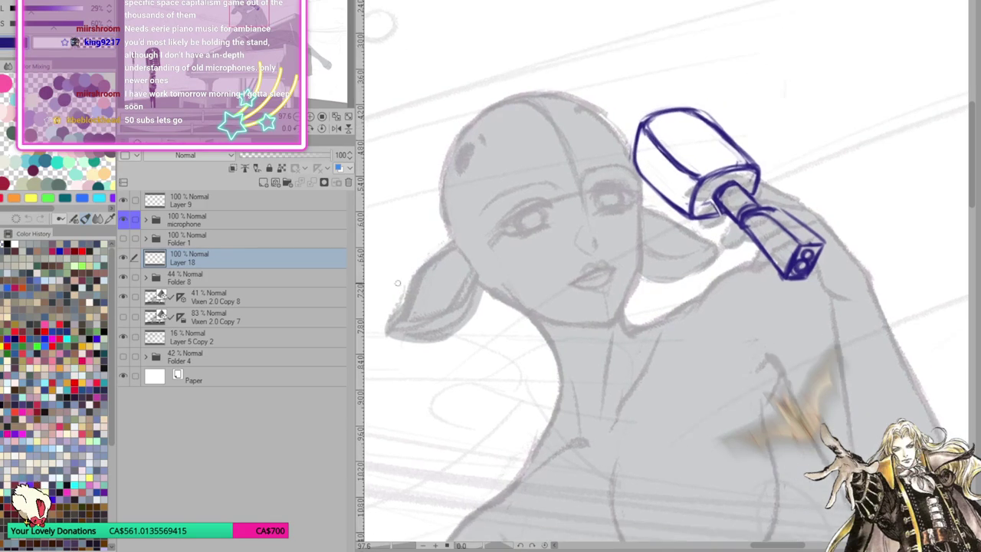
key(ctrl+0)
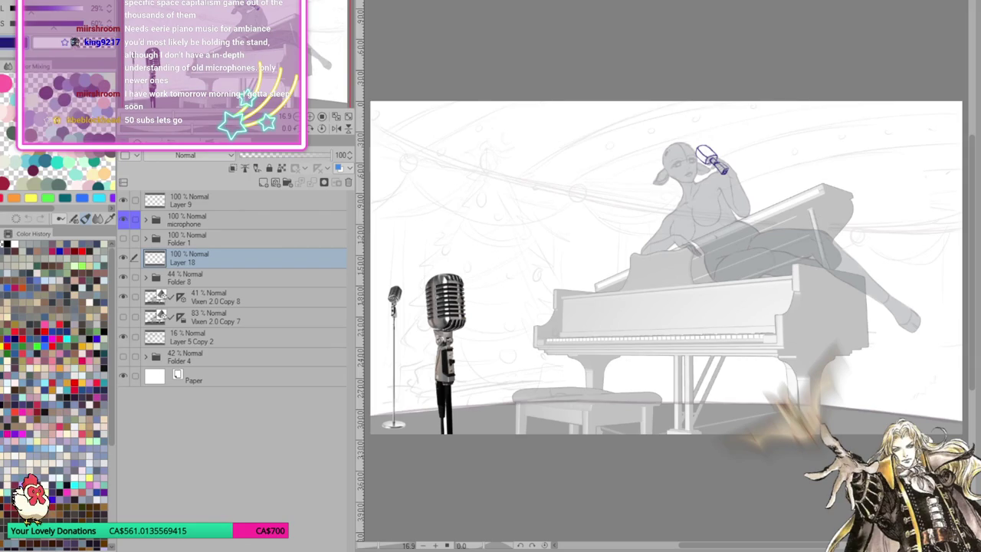
Zoom and pan over the vintage microphone reference photo to study its switch body
scroll(636, 305, down, 3)
scroll(690, 299, up, 2)
scroll(767, 314, down, 1)
scroll(836, 323, up, 3)
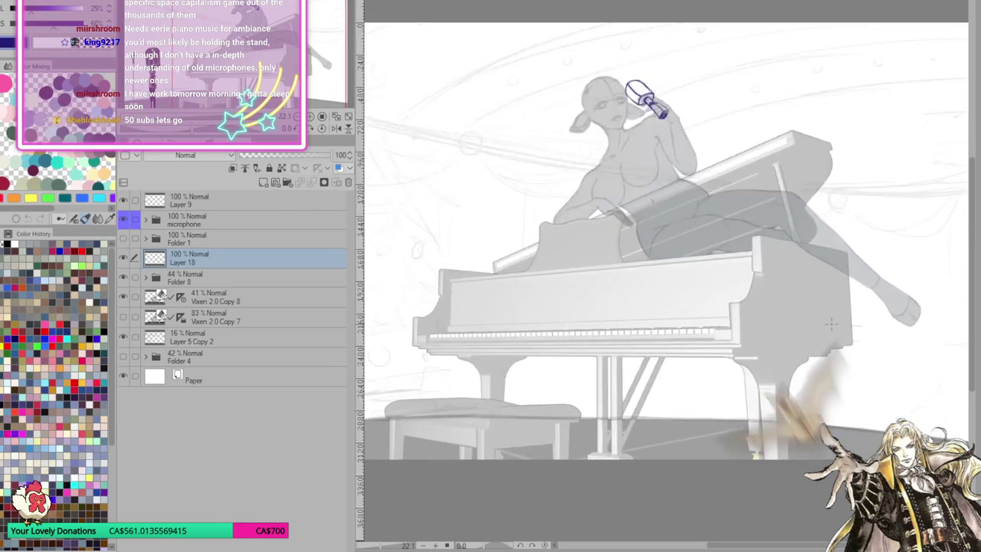
mouse_move(659, 307)
mouse_down()
mouse_move(736, 260)
mouse_move(828, 246)
mouse_up()
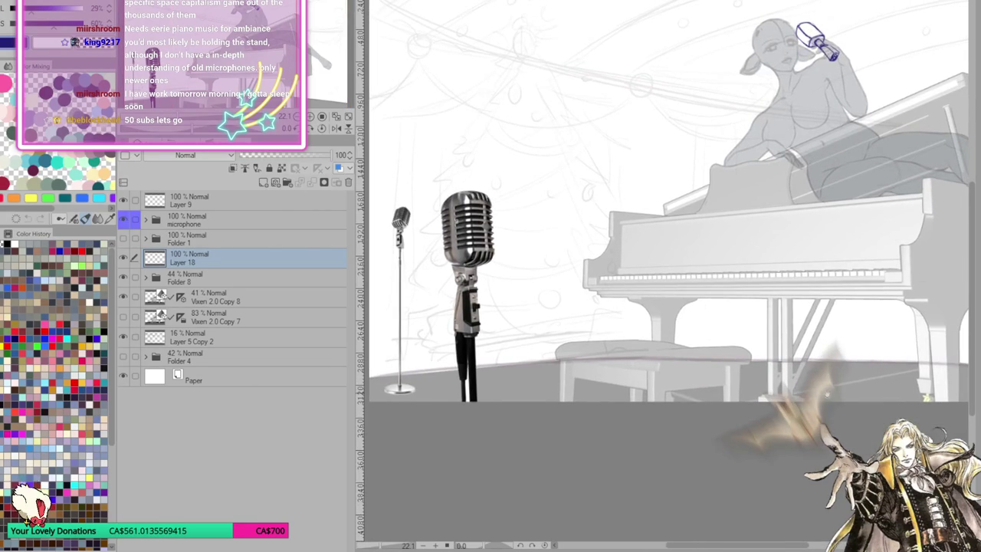
scroll(473, 192, down, 1)
scroll(473, 193, up, 2)
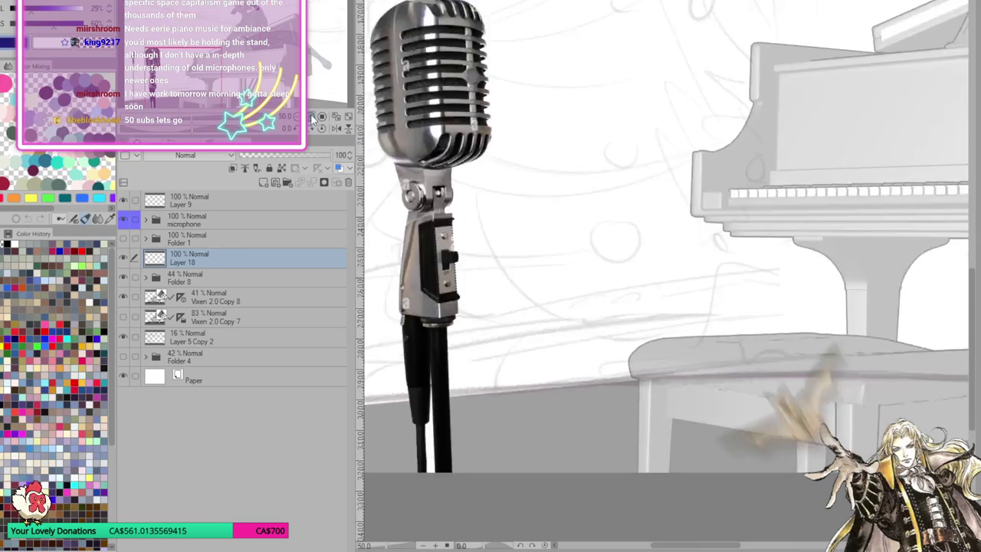
scroll(473, 193, up, 3)
drag(473, 192, 529, 292)
scroll(529, 291, down, 3)
scroll(529, 291, up, 3)
scroll(531, 292, up, 1)
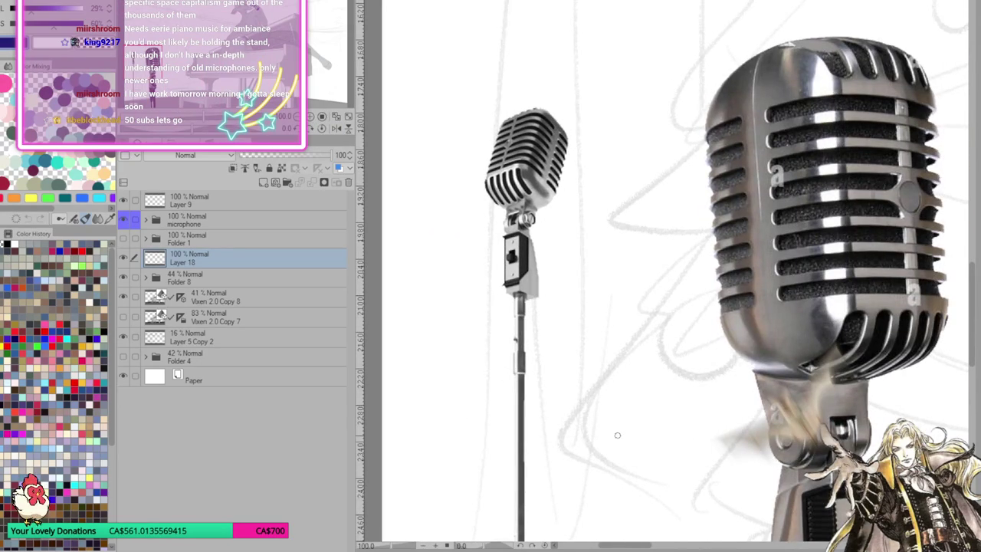
drag(641, 464, 541, 230)
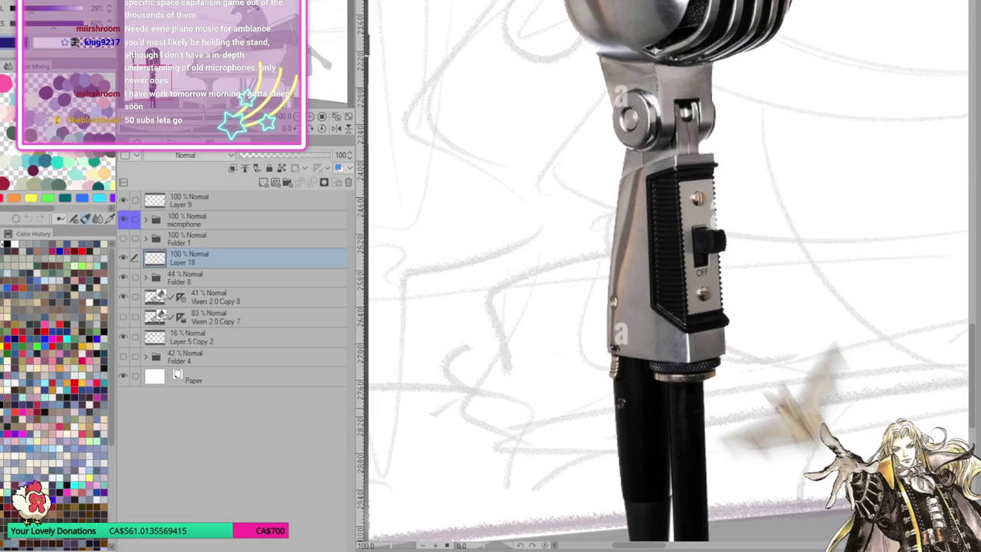
drag(780, 406, 770, 435)
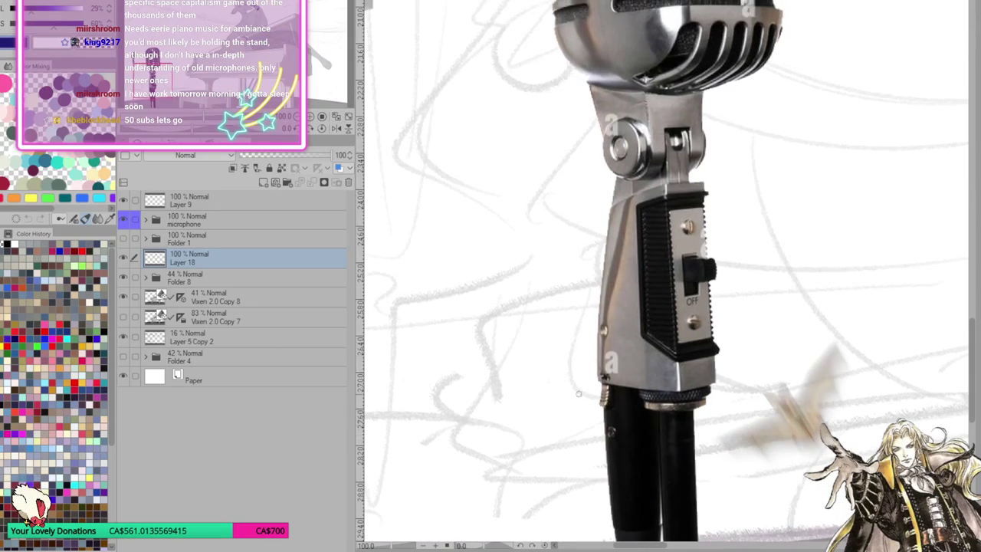
key(ctrl+minus)
Pan and zoom back onto the sketched figure on the piano
mouse_move(806, 324)
mouse_down()
mouse_move(806, 350)
mouse_move(623, 372)
mouse_move(550, 458)
mouse_up()
scroll(623, 372, up, 3)
scroll(671, 254, up, 5)
Erase the old neck rings and sketch a jointed neck with a round front knob
mouse_move(499, 84)
mouse_down()
mouse_move(559, 259)
mouse_move(613, 245)
mouse_up()
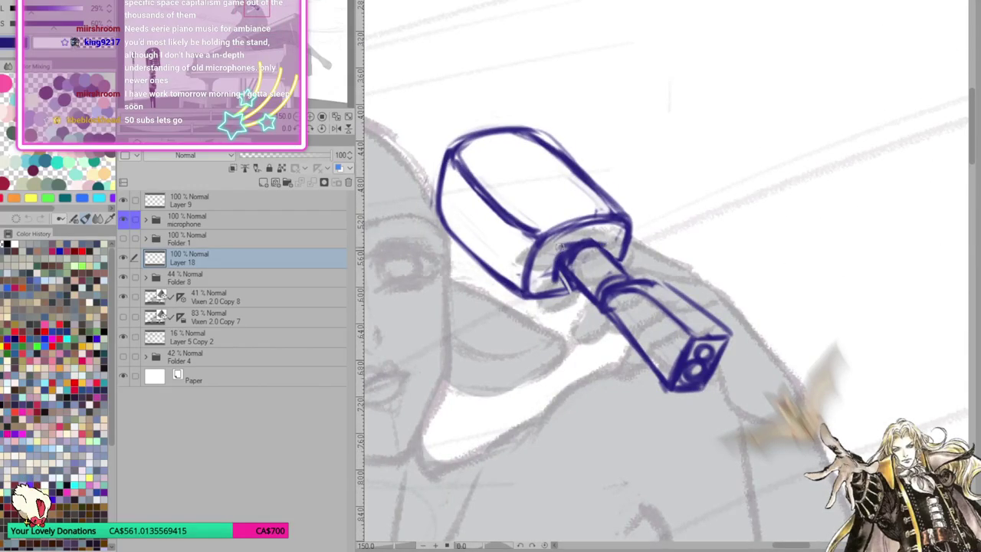
mouse_move(566, 272)
mouse_down()
mouse_move(567, 259)
mouse_move(602, 250)
mouse_move(617, 267)
mouse_move(568, 261)
mouse_move(605, 322)
mouse_move(624, 262)
mouse_up()
mouse_move(598, 228)
mouse_down()
mouse_move(605, 242)
mouse_move(627, 227)
mouse_move(603, 262)
mouse_move(619, 268)
mouse_move(600, 265)
mouse_move(623, 246)
mouse_move(627, 255)
mouse_move(603, 263)
mouse_move(658, 299)
mouse_move(645, 316)
mouse_up()
drag(673, 277, 692, 289)
mouse_move(660, 337)
mouse_down()
mouse_move(697, 297)
mouse_move(653, 315)
mouse_move(689, 310)
mouse_move(650, 309)
mouse_move(672, 313)
mouse_up()
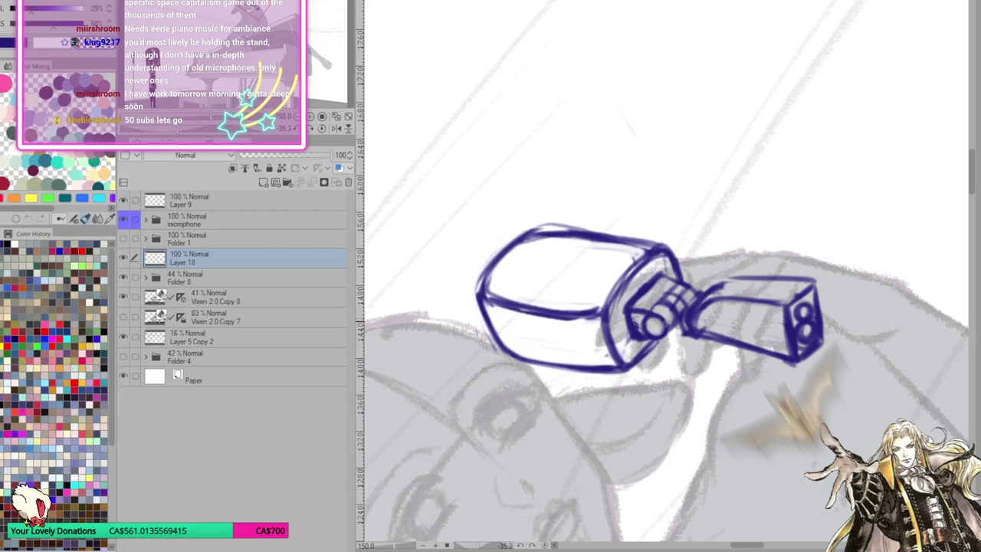
drag(625, 337, 662, 335)
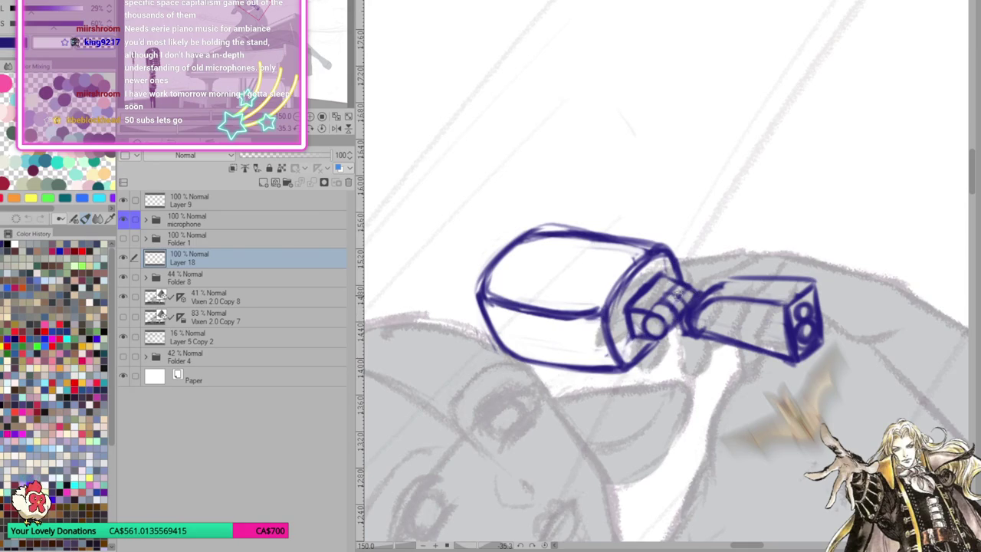
Ink the neck's left edge and lighten stray strokes, checking the drawing in a mirrored view
drag(692, 303, 620, 326)
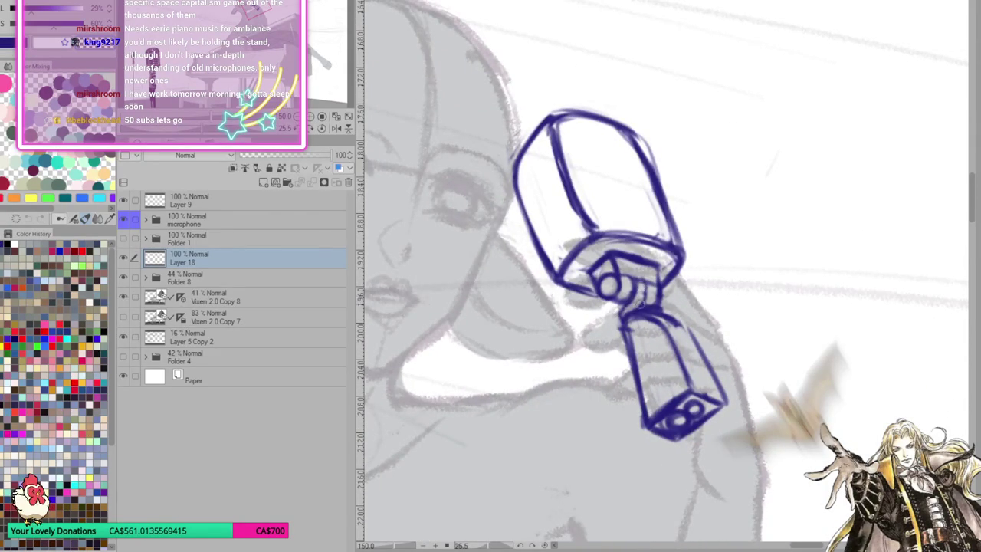
drag(614, 303, 641, 422)
drag(635, 323, 648, 416)
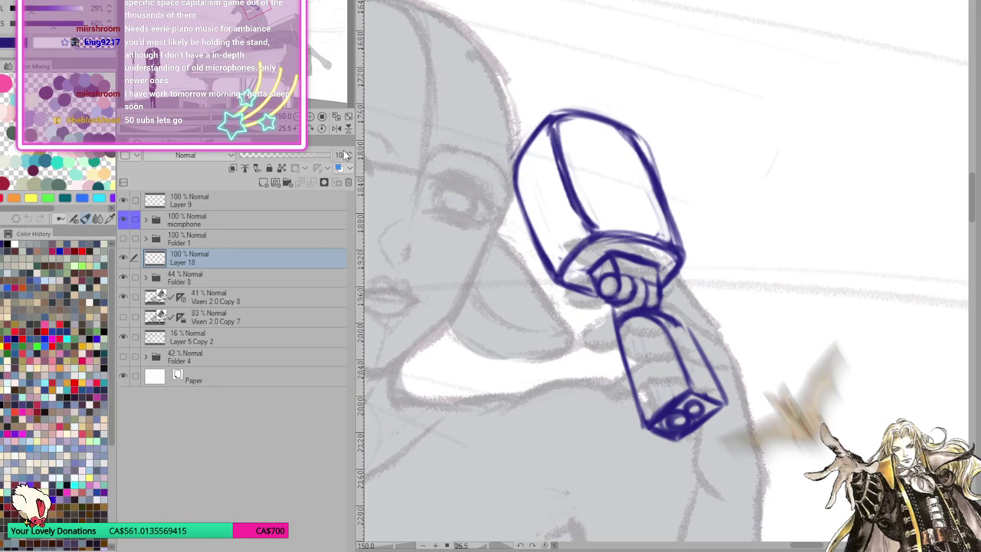
key(h)
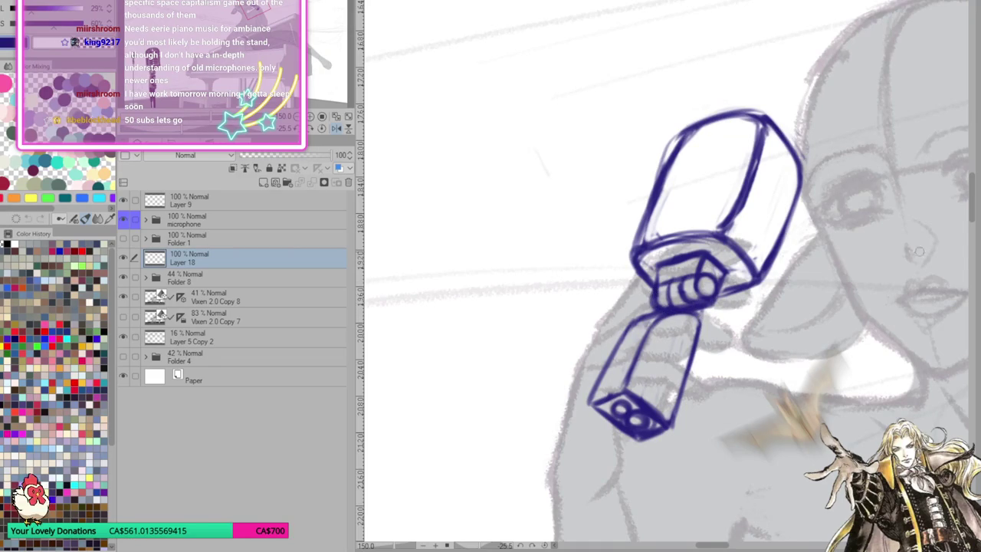
drag(905, 255, 882, 188)
drag(695, 244, 704, 279)
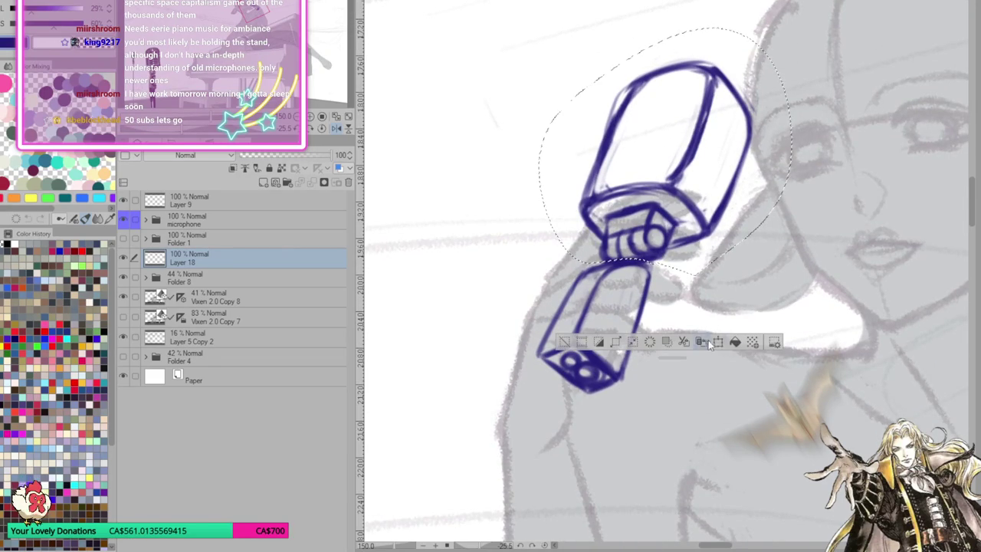
Rotate the selected microphone head to a new angle and deselect
click(716, 342)
drag(716, 337, 684, 260)
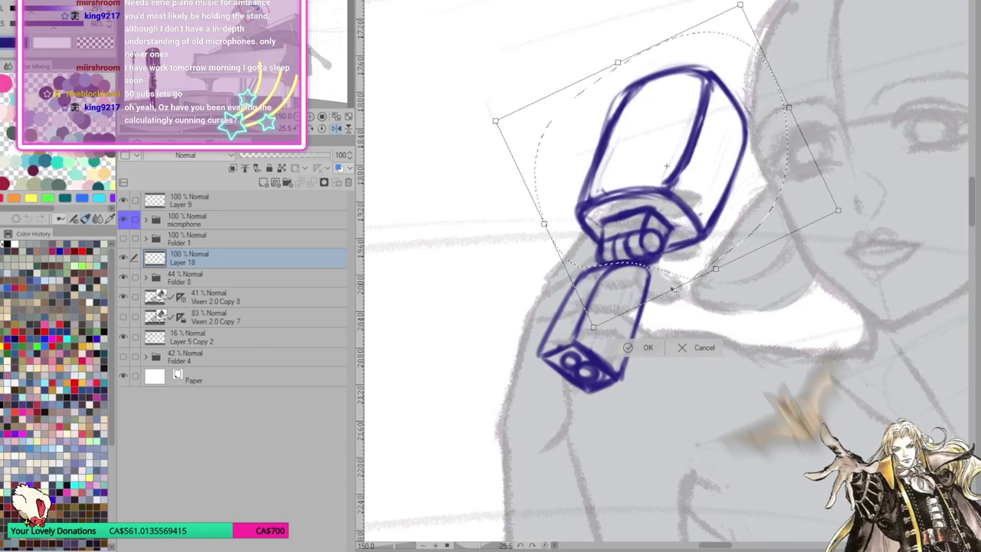
click(630, 349)
click(564, 349)
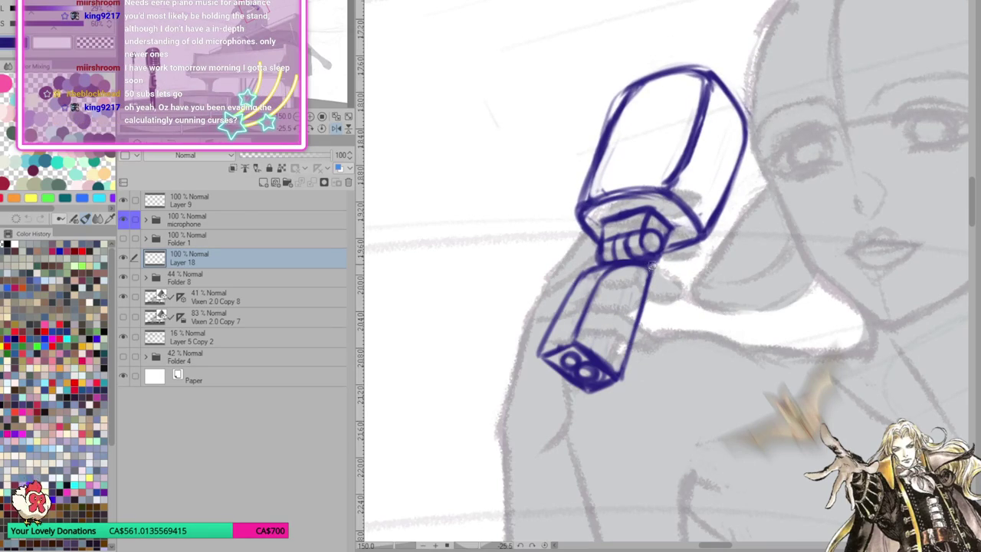
Re-ink the handle's side edges and bottom face with bolder blue lines
mouse_move(655, 265)
mouse_down()
mouse_move(621, 387)
mouse_move(568, 381)
mouse_move(571, 350)
mouse_move(617, 379)
mouse_up()
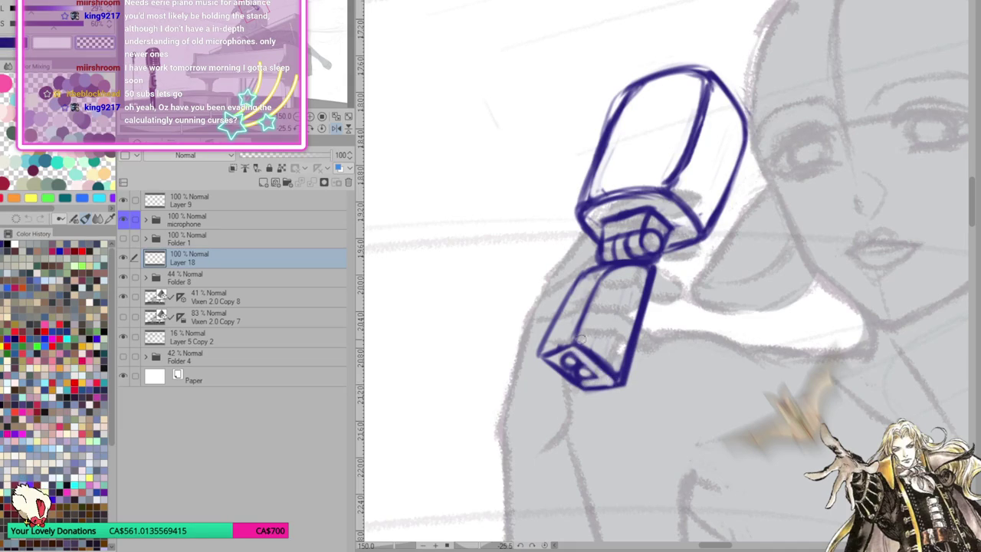
mouse_move(560, 349)
mouse_down()
mouse_move(546, 352)
mouse_move(589, 383)
mouse_move(606, 368)
mouse_move(576, 340)
mouse_move(537, 351)
mouse_move(589, 399)
mouse_up()
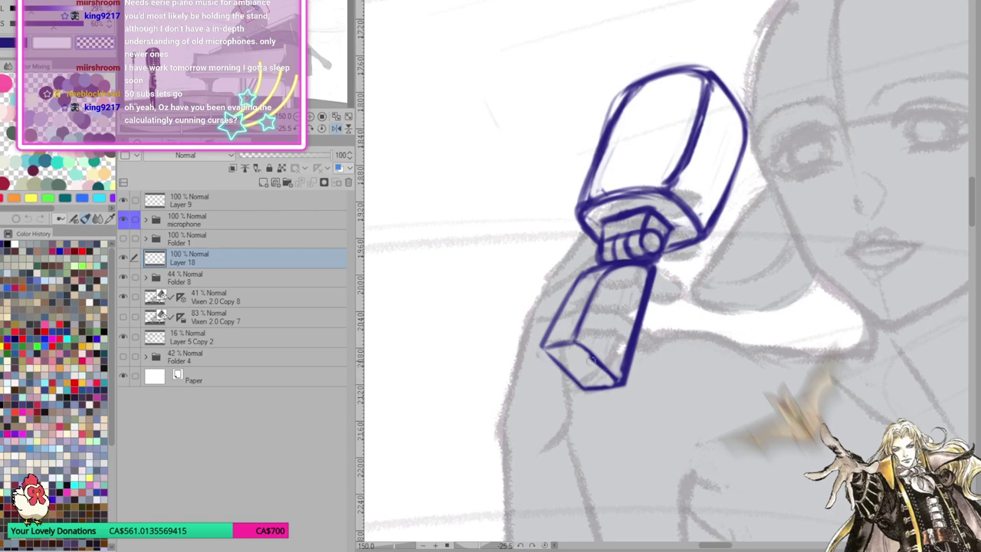
drag(577, 347, 613, 376)
mouse_move(547, 351)
mouse_down()
mouse_move(560, 370)
mouse_move(574, 339)
mouse_up()
click(346, 130)
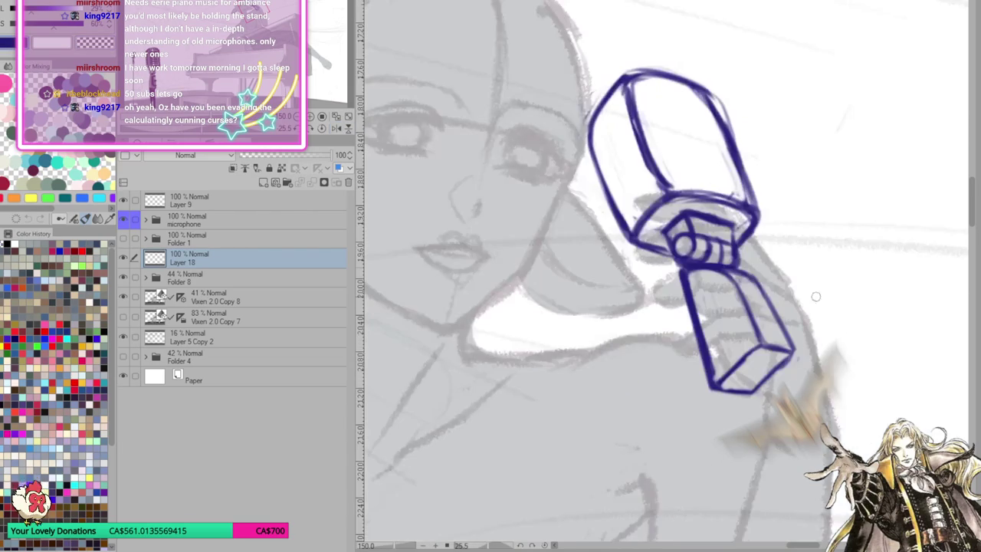
drag(716, 384, 762, 347)
drag(753, 394, 797, 351)
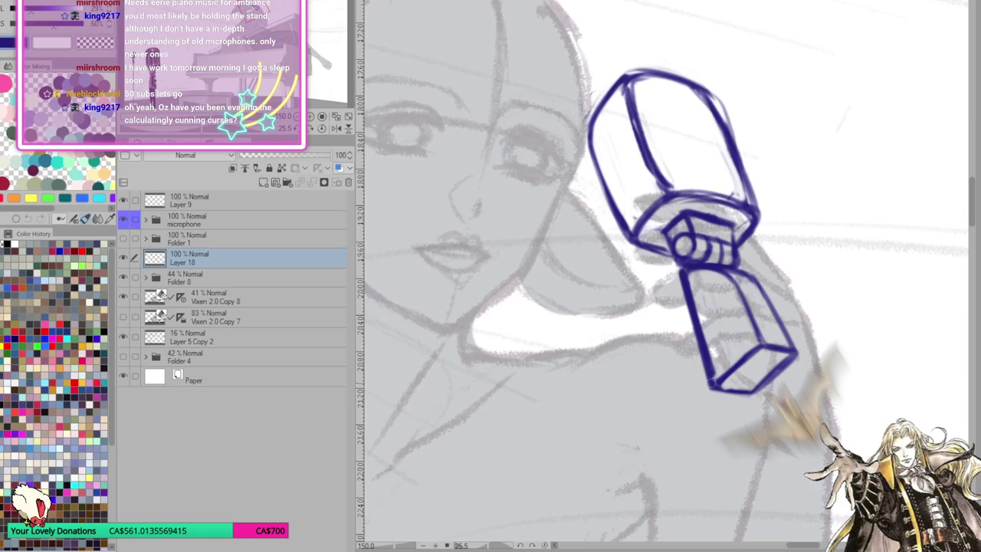
drag(683, 269, 695, 331)
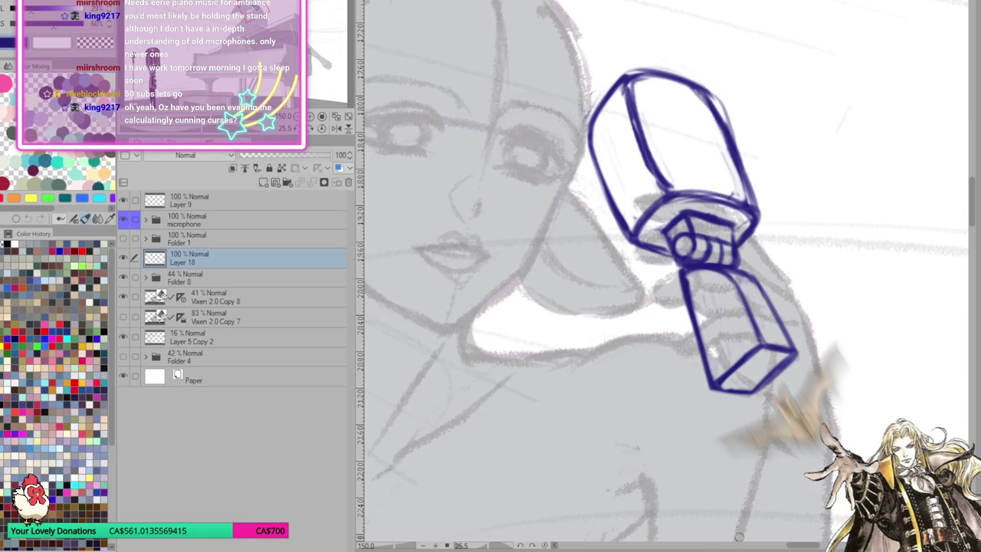
Zoom out, pan across the piano lid, and fit the whole piano scene to the window
scroll(735, 530, down, 1)
scroll(735, 530, down, 2)
scroll(549, 300, down, 1)
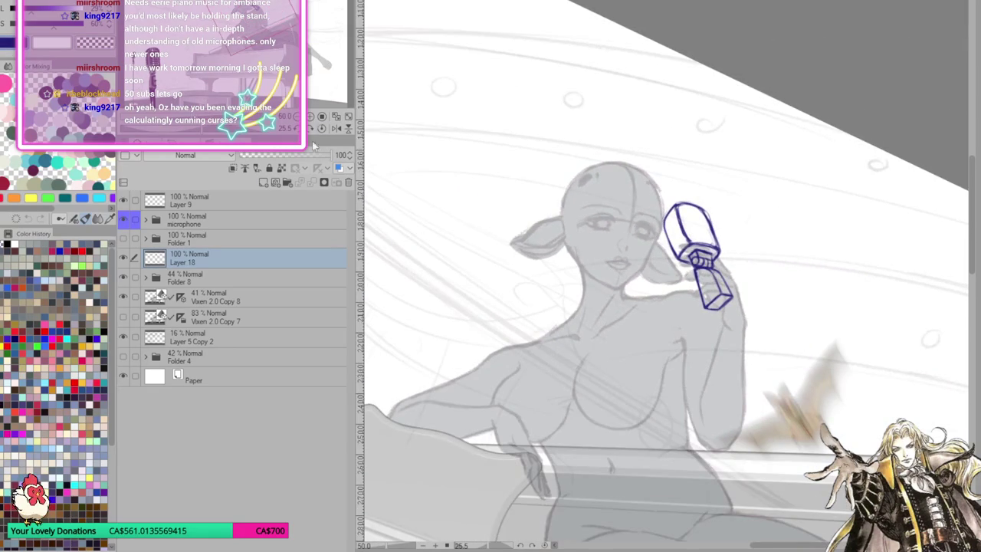
scroll(692, 195, down, 1)
scroll(693, 195, down, 2)
scroll(693, 195, down, 2)
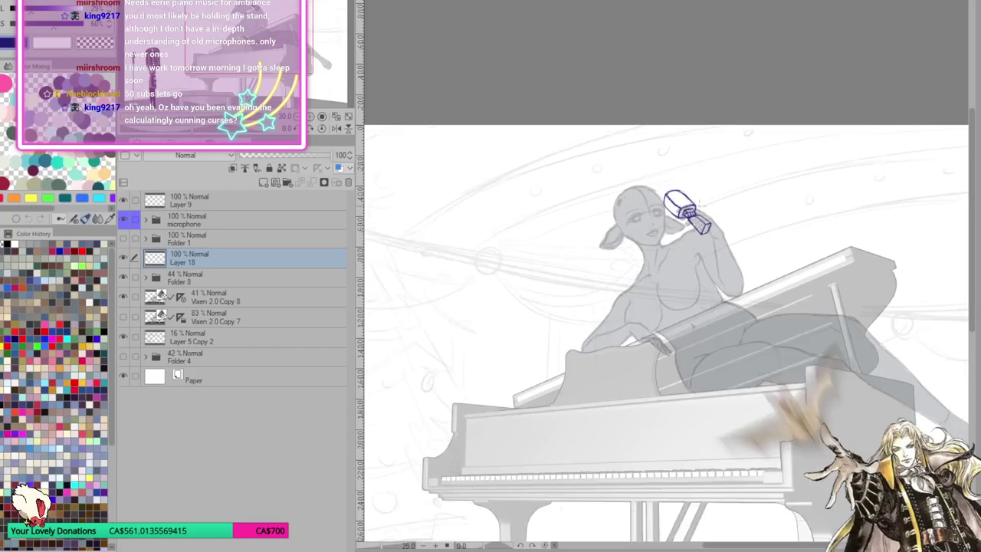
scroll(692, 195, down, 2)
scroll(614, 306, up, 1)
scroll(610, 322, up, 1)
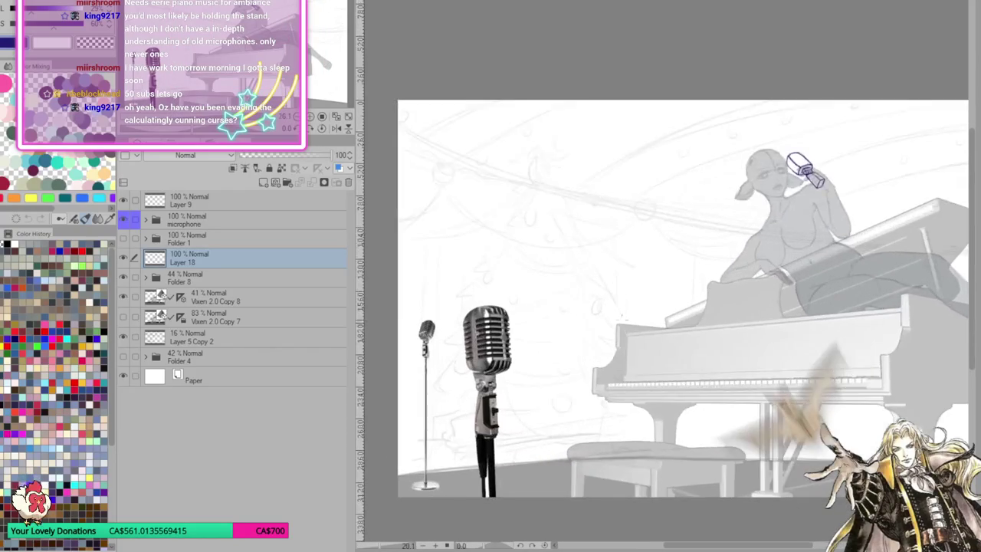
scroll(610, 323, up, 1)
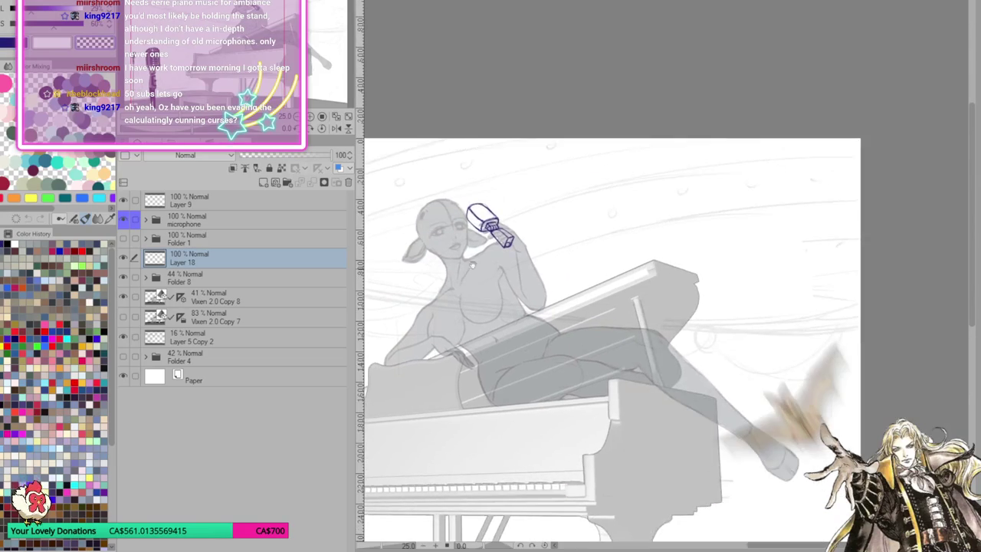
drag(843, 230, 483, 319)
scroll(845, 316, up, 2)
scroll(845, 316, up, 2)
scroll(845, 315, down, 2)
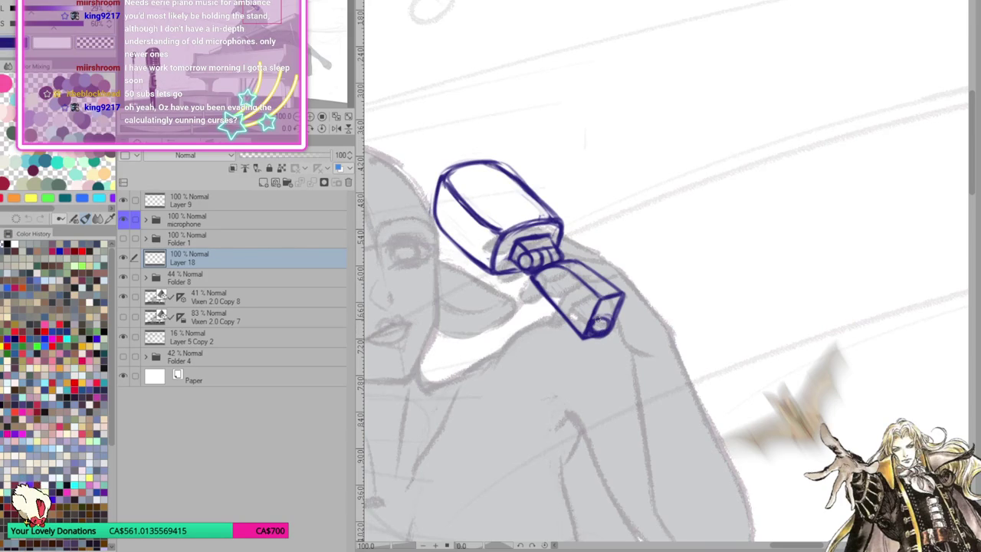
key(ctrl+0)
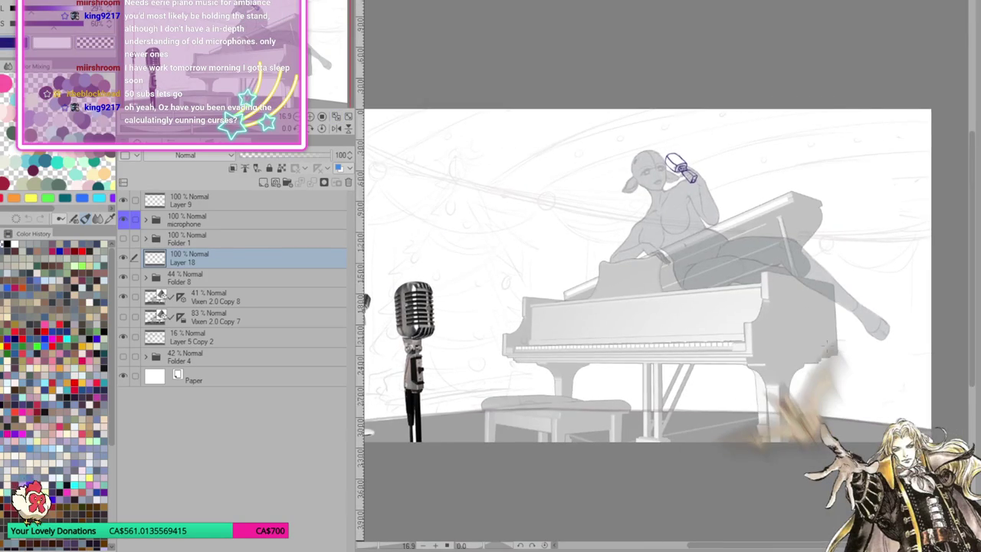
Redraw the first straight stand line from the microphone down toward the lower right
click(823, 295)
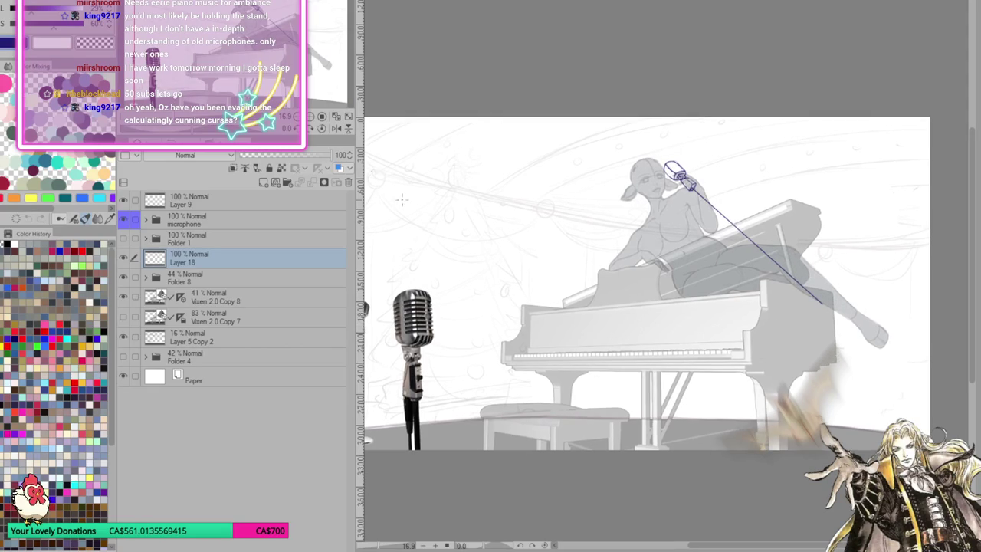
click(310, 116)
scroll(759, 335, up, 5)
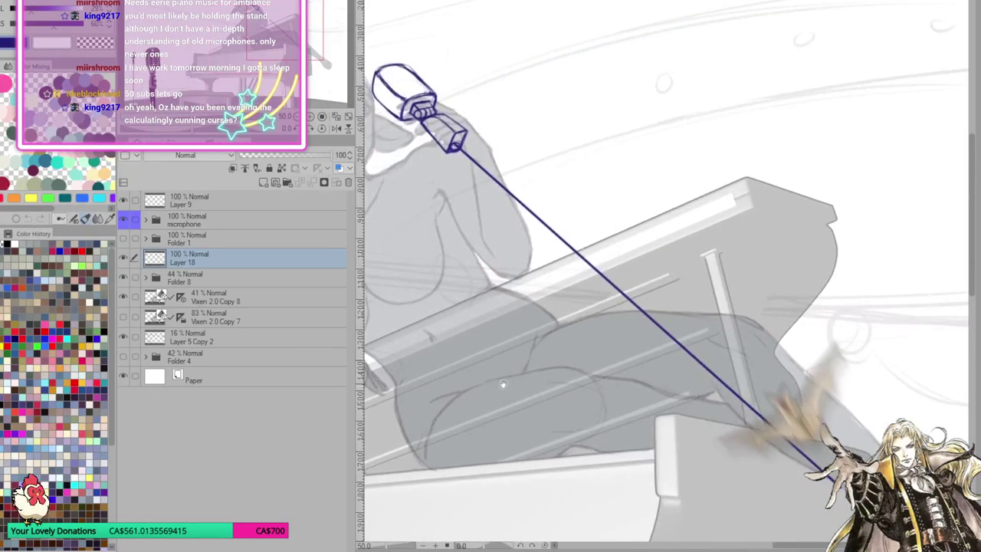
key(ctrl+z)
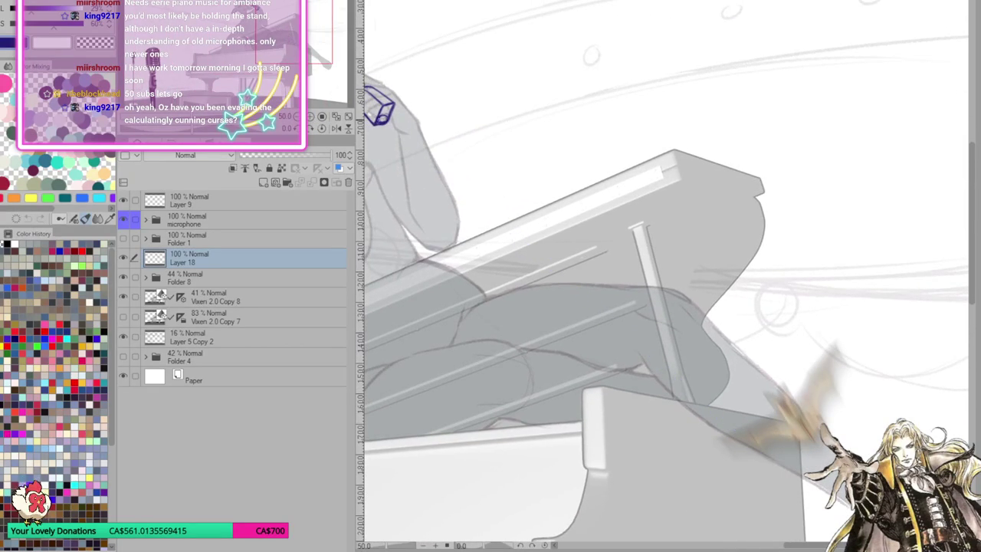
drag(384, 113, 753, 436)
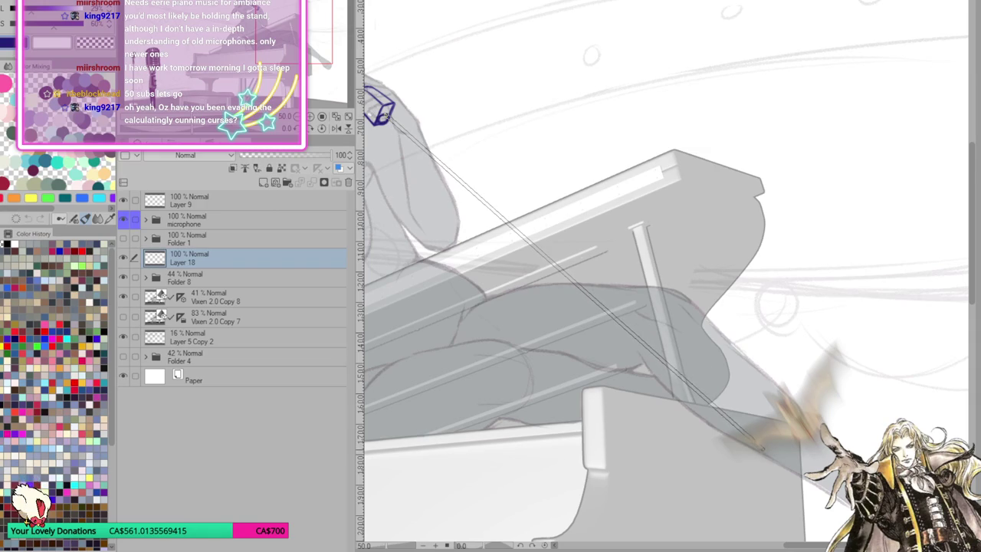
drag(753, 436, 755, 441)
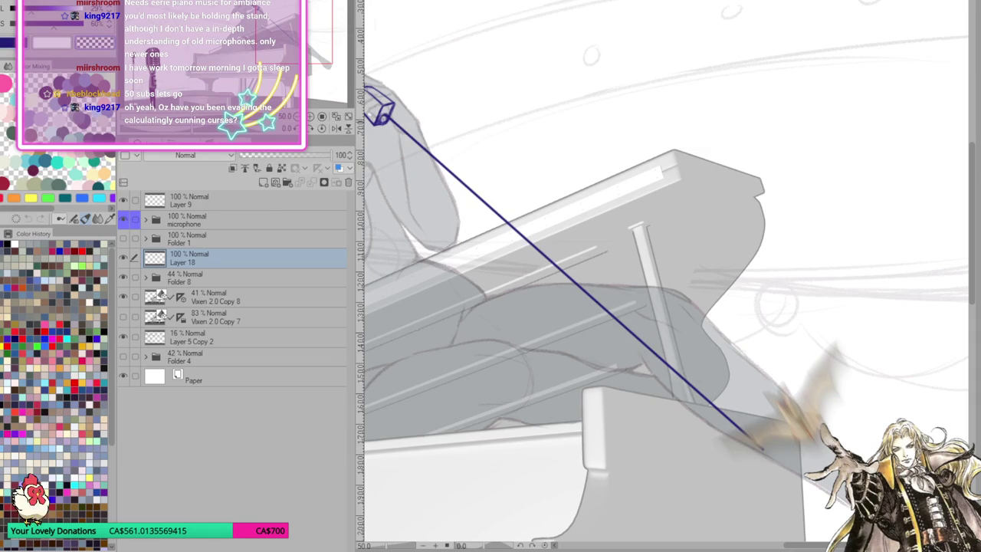
Draw a second stand line parallel to the first, running from the microphone past the piano
drag(755, 443, 382, 117)
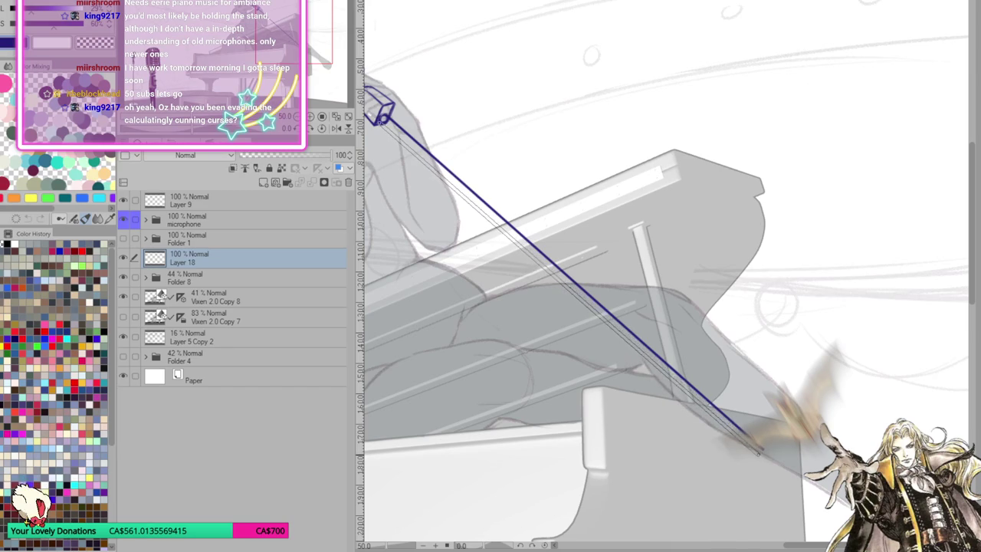
drag(745, 437, 755, 454)
key(ctrl+z)
key(ctrl+y)
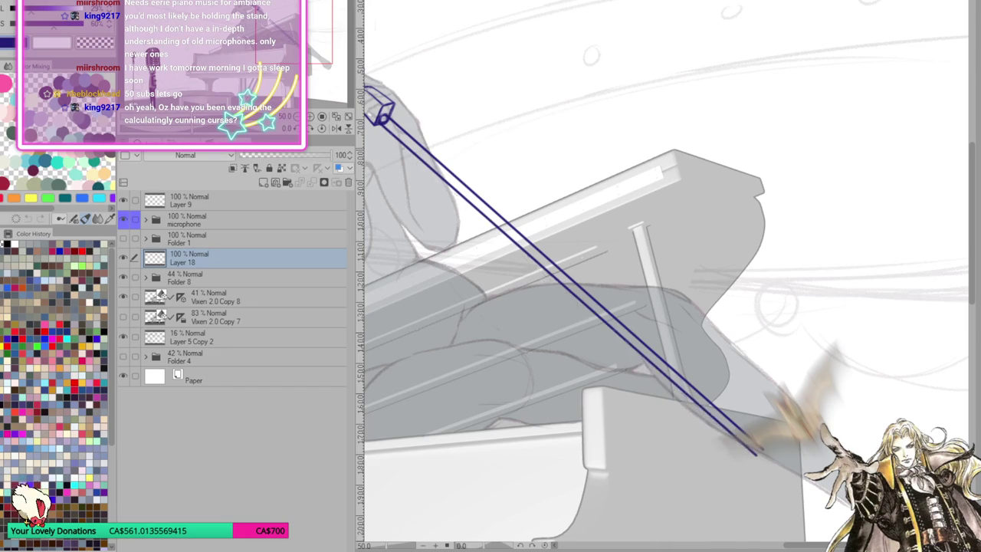
key(ctrl+z)
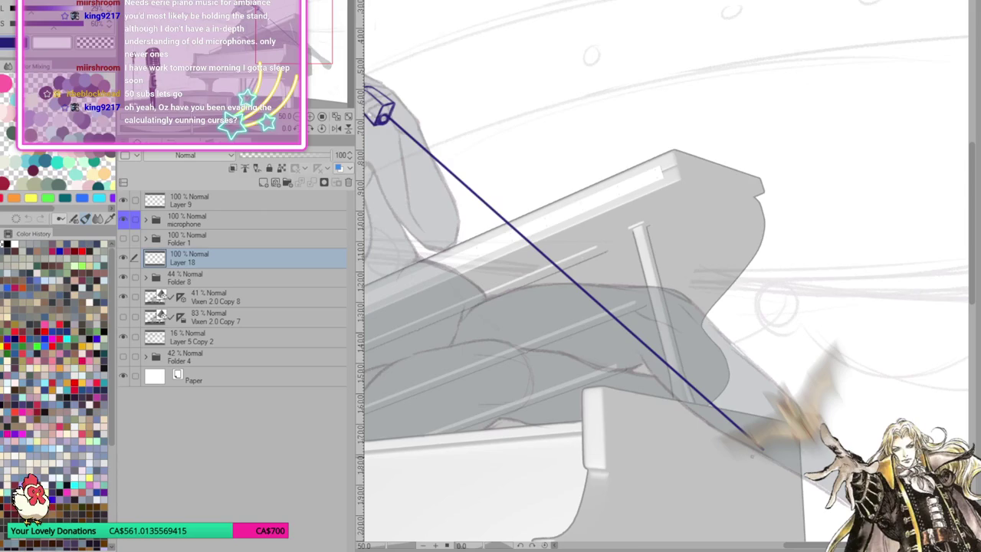
drag(755, 454, 381, 123)
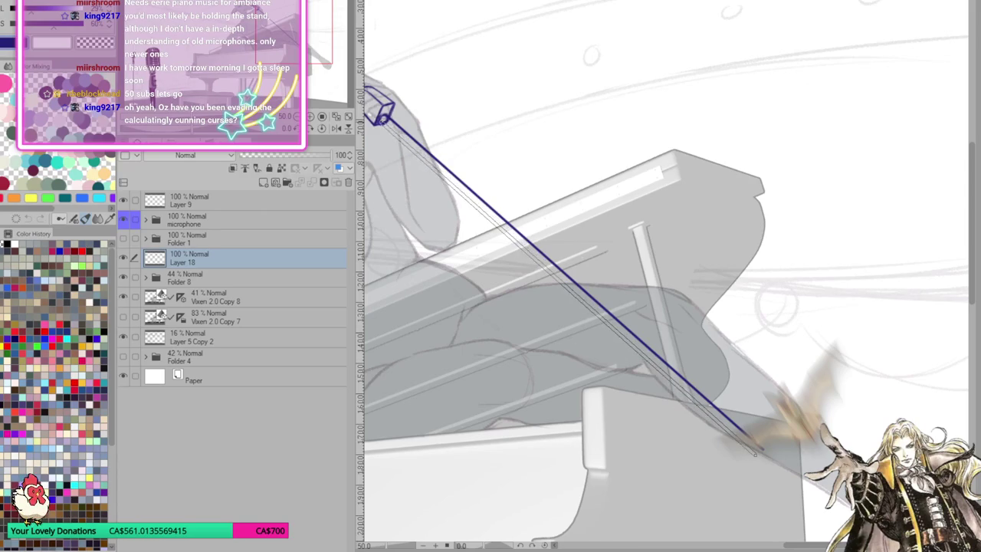
Add an oval base at the stand's lower end
drag(659, 276, 694, 241)
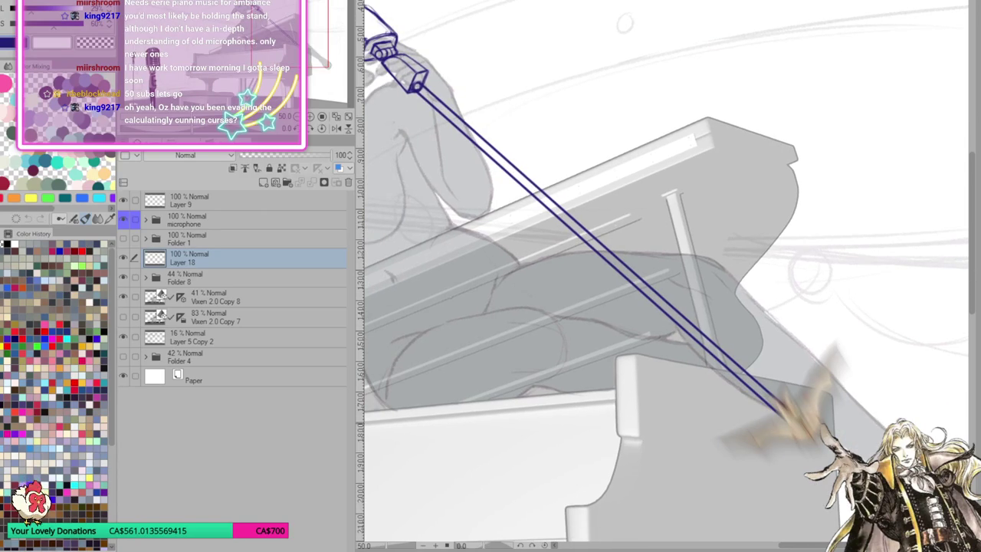
drag(659, 276, 602, 173)
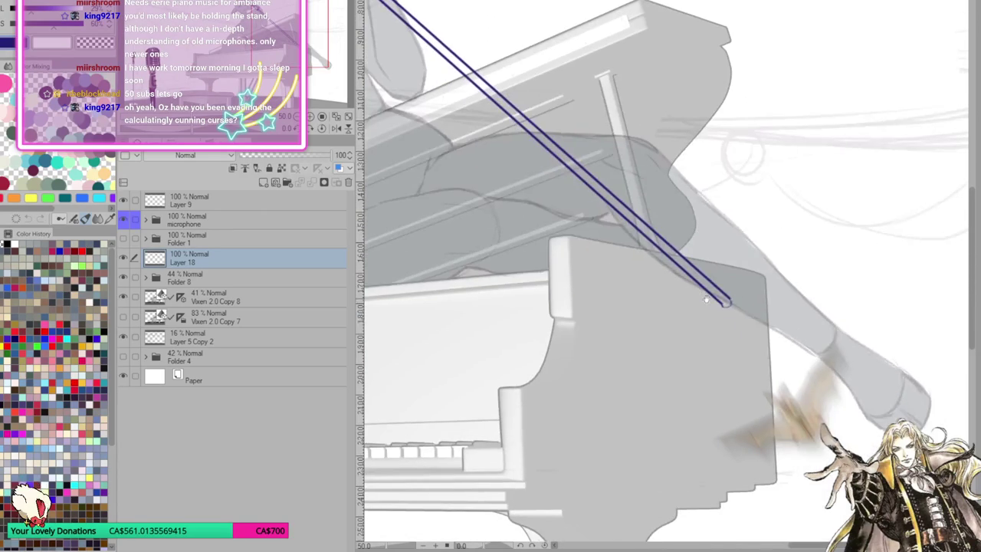
drag(724, 303, 797, 368)
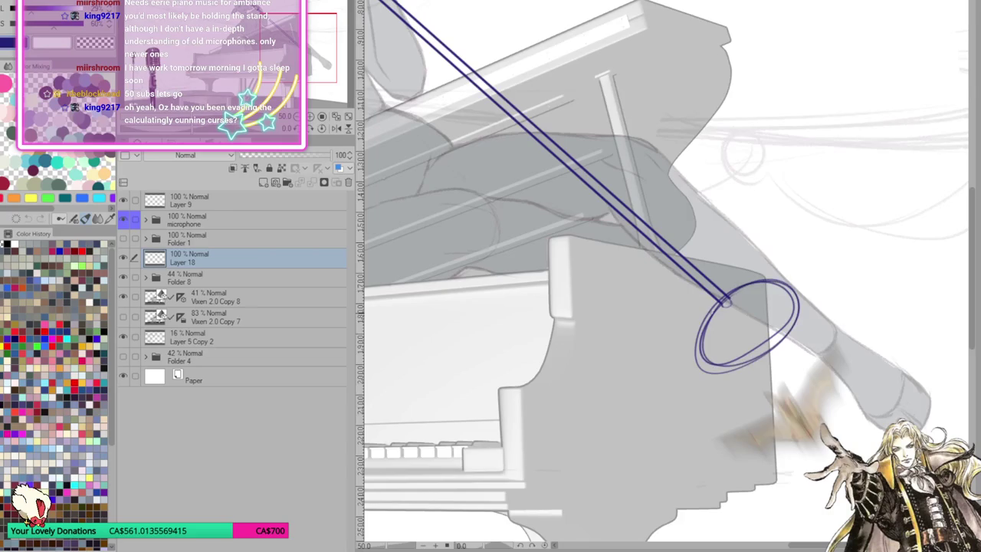
drag(660, 276, 671, 395)
click(321, 129)
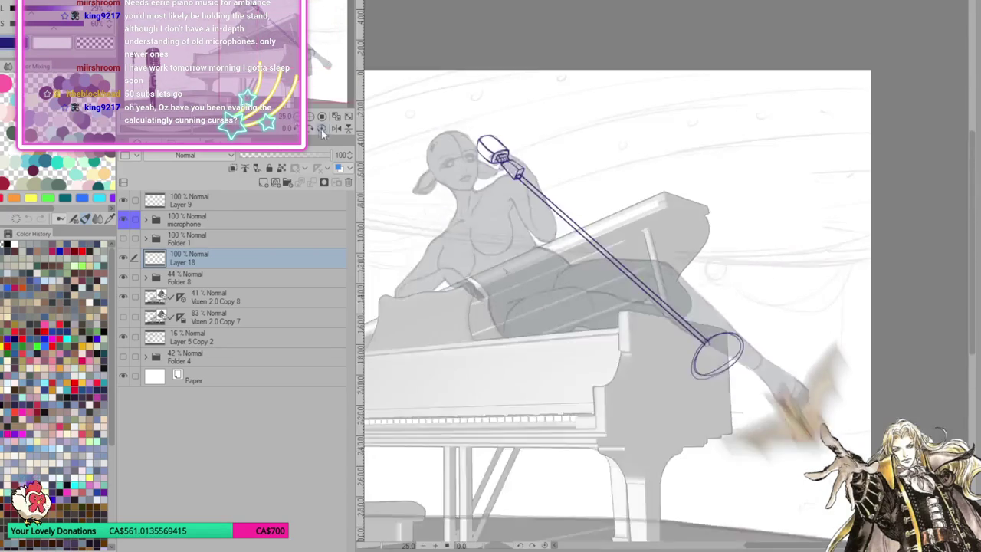
Undo the stand's oval base so only its two parallel lines remain
click(322, 129)
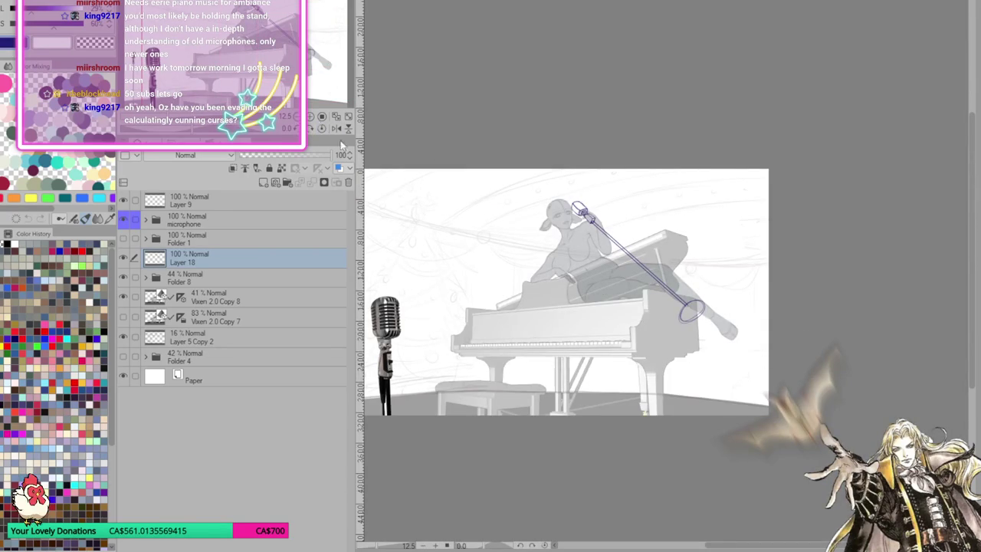
click(310, 116)
click(336, 128)
drag(862, 377, 709, 385)
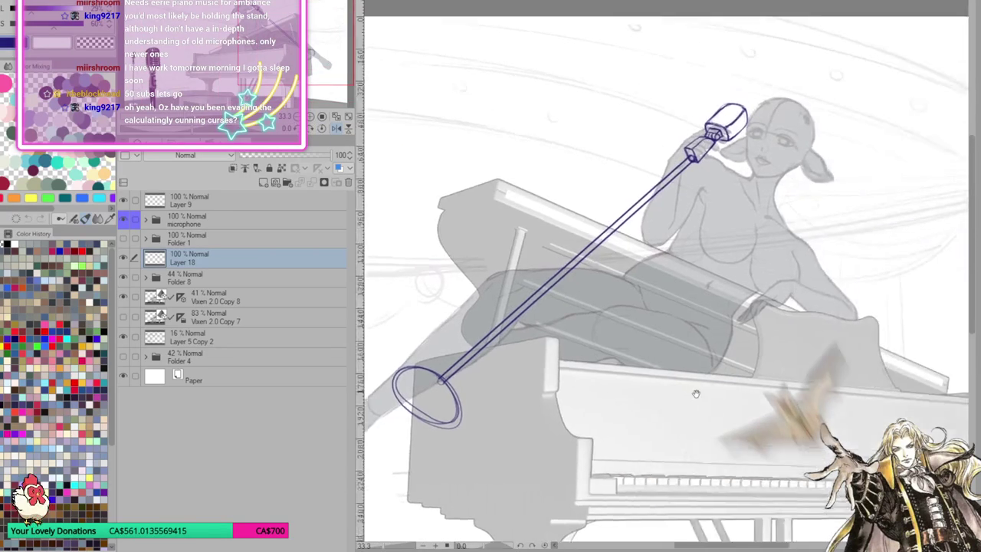
key(ctrl+z)
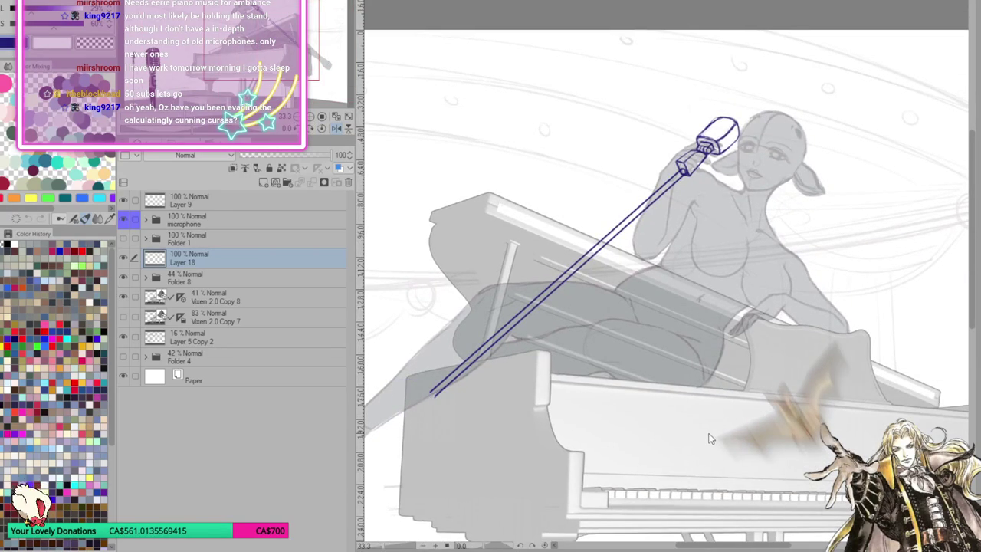
drag(667, 306, 828, 214)
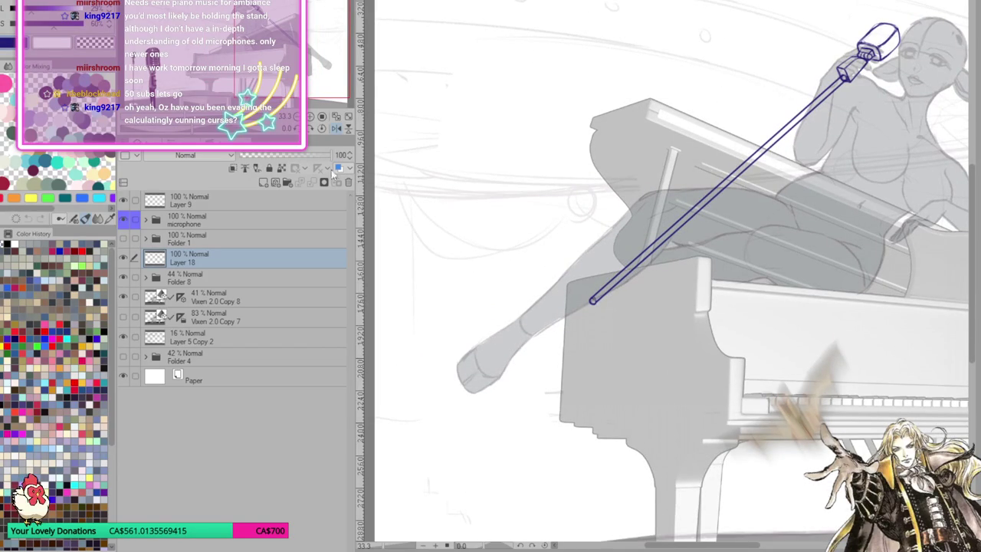
Unflip the view and zoom in to compare with the microphone reference image
click(337, 116)
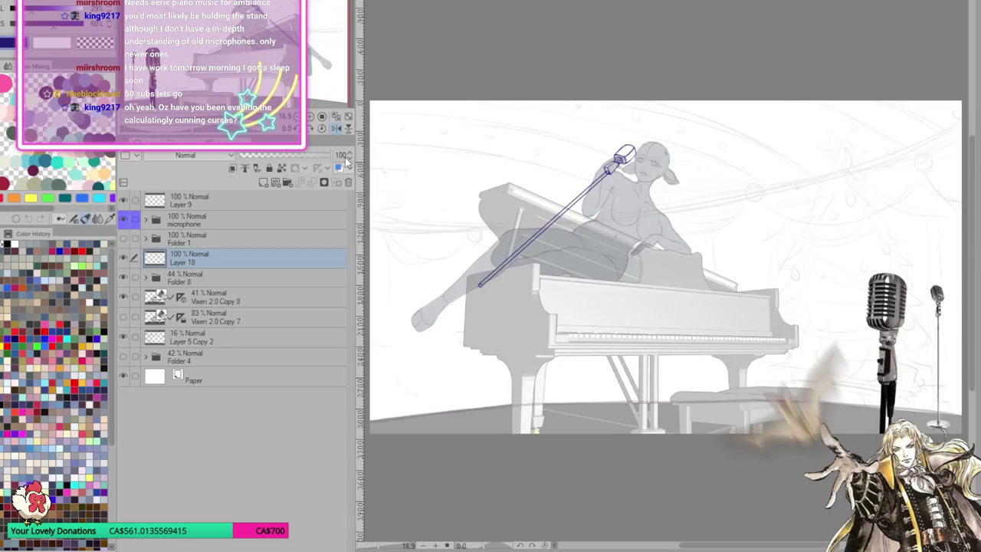
click(338, 127)
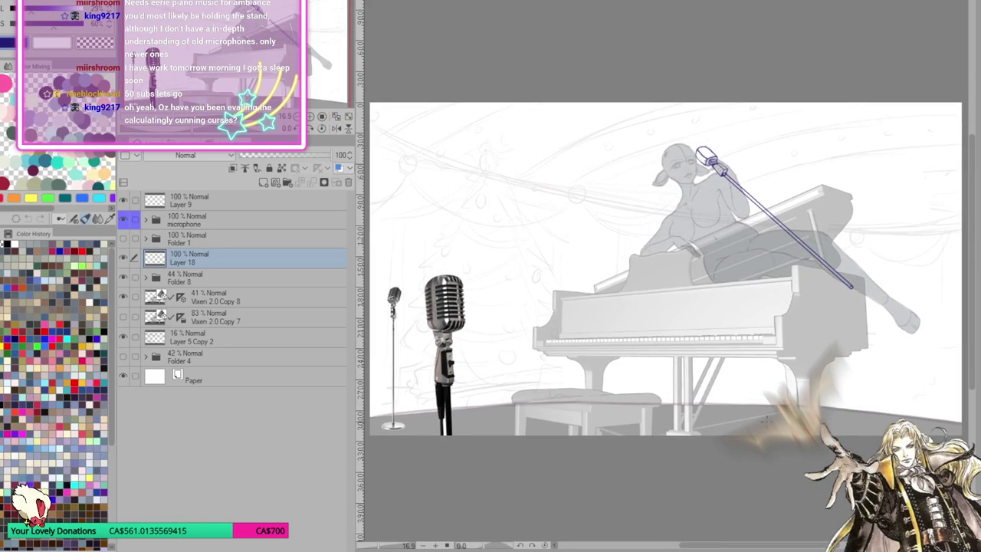
click(315, 117)
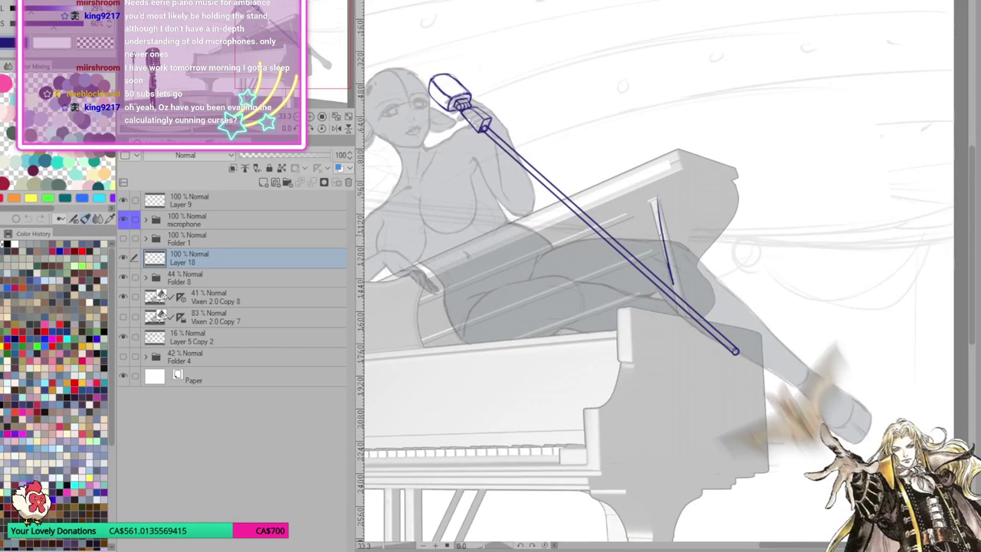
drag(667, 276, 741, 224)
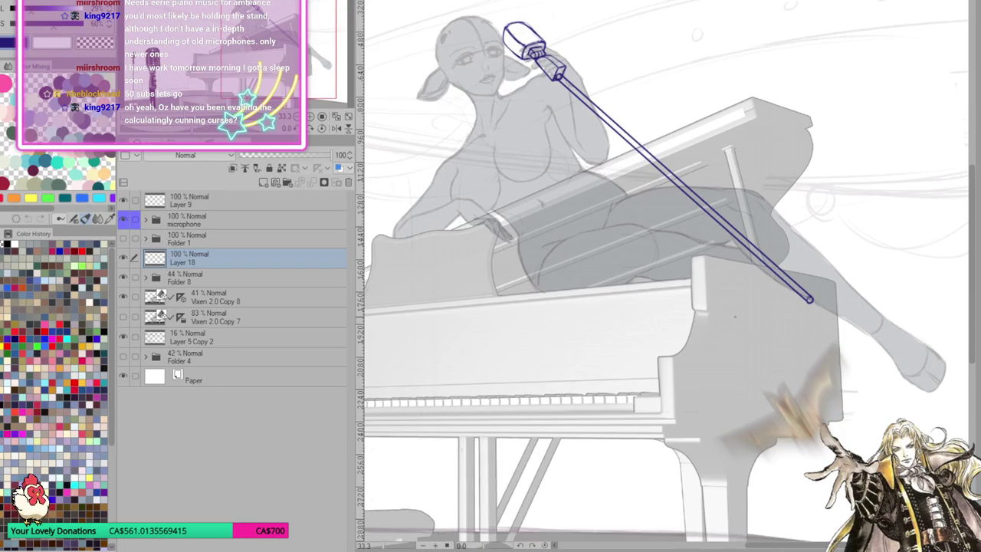
scroll(735, 317, down, 1)
scroll(729, 322, down, 1)
scroll(713, 330, up, 1)
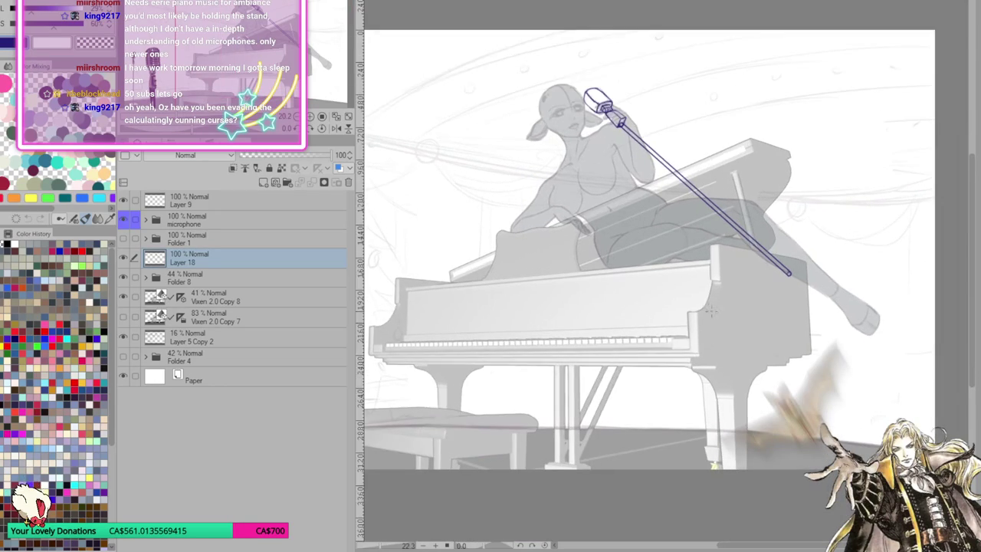
scroll(682, 284, up, 1)
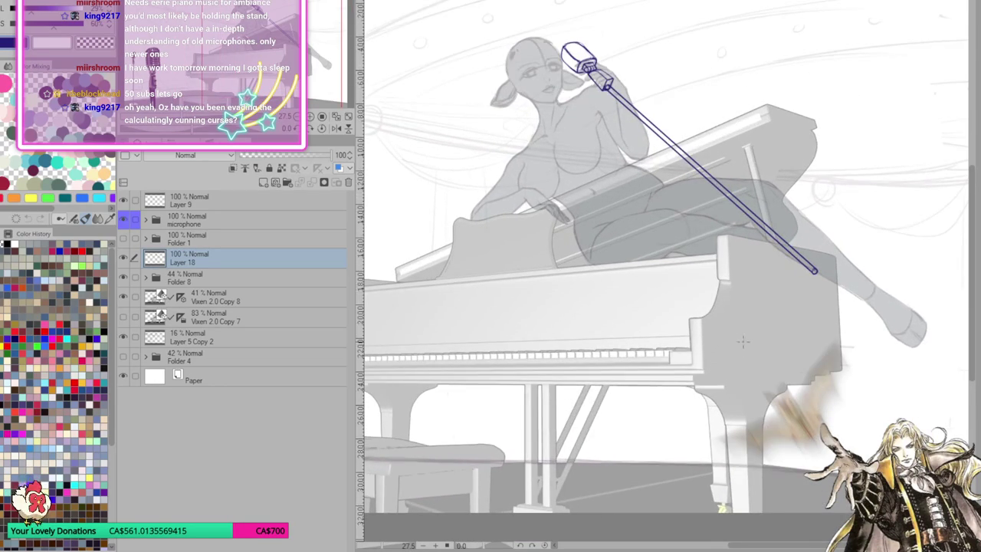
scroll(732, 322, down, 1)
scroll(724, 303, up, 3)
scroll(719, 280, up, 1)
scroll(713, 261, down, 2)
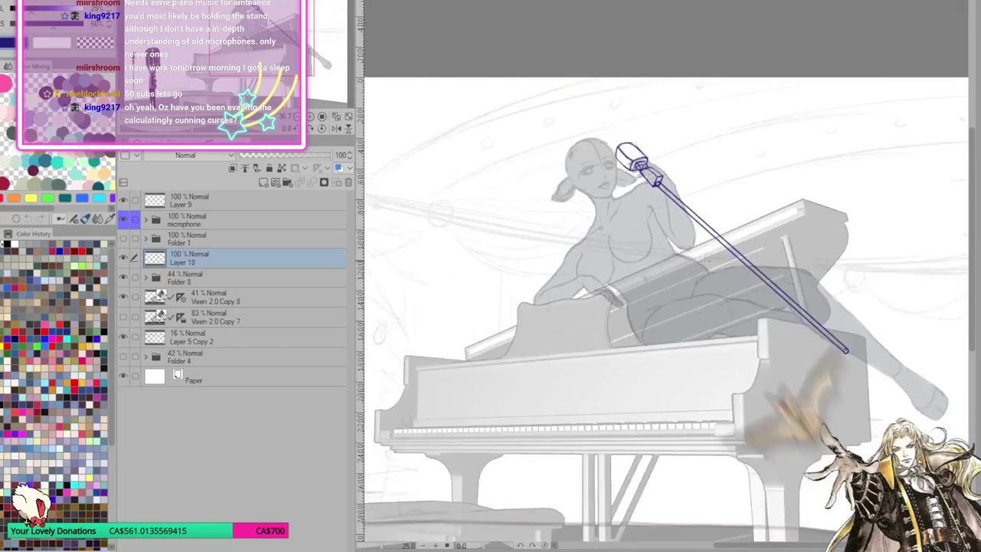
scroll(711, 255, down, 2)
scroll(444, 370, down, 1)
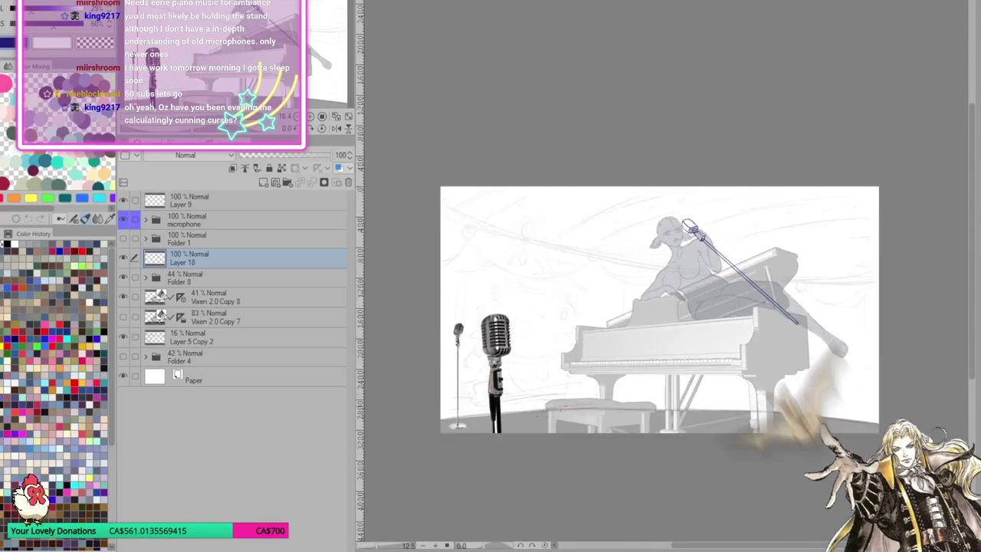
scroll(444, 371, up, 1)
scroll(444, 371, up, 2)
scroll(444, 371, up, 2)
scroll(444, 370, up, 1)
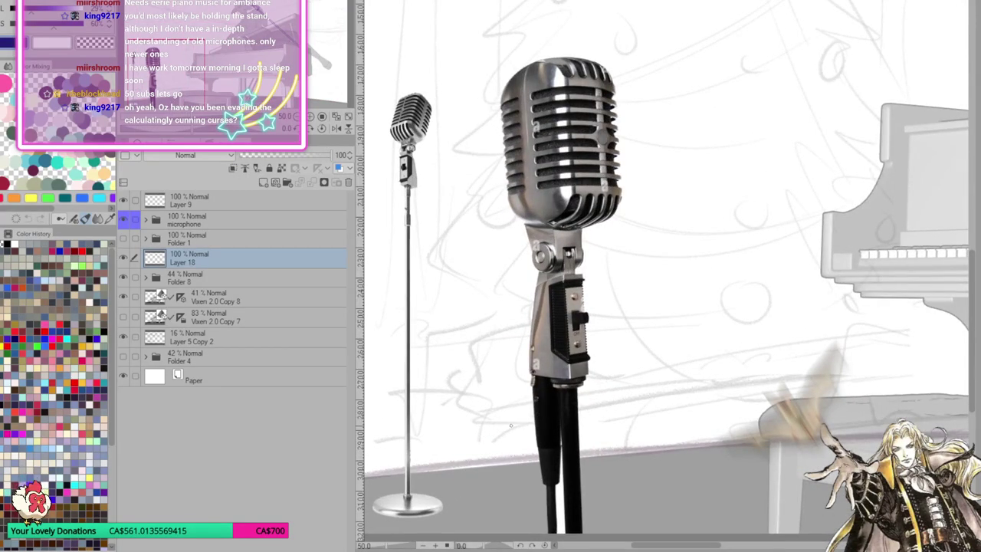
scroll(510, 425, down, 2)
scroll(511, 425, down, 2)
scroll(767, 222, up, 1)
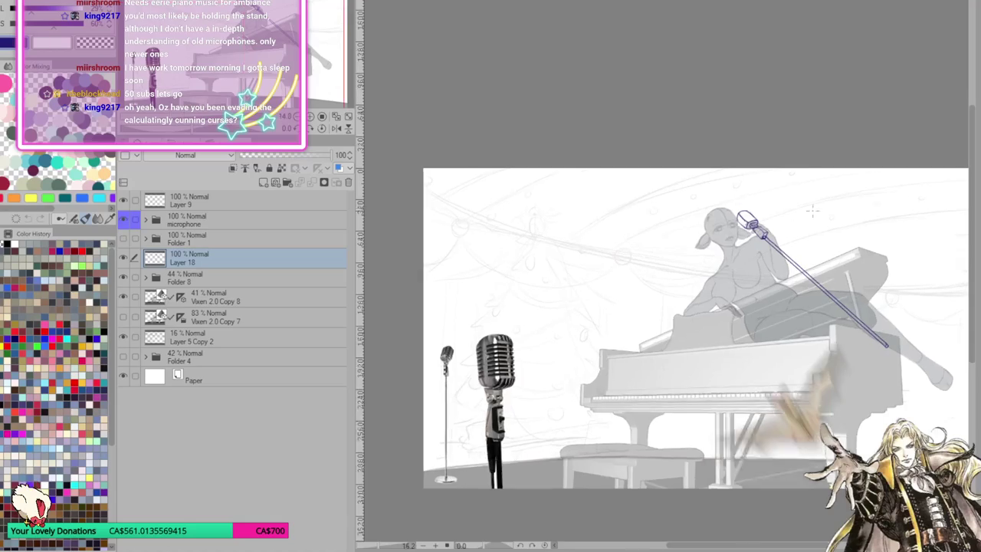
scroll(766, 222, up, 2)
scroll(747, 253, down, 1)
scroll(747, 253, down, 2)
scroll(747, 253, up, 1)
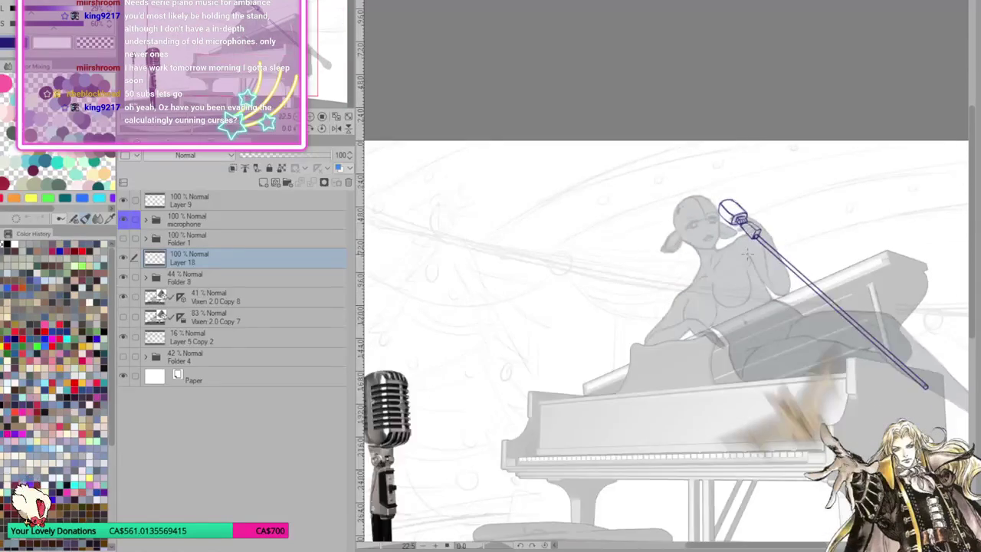
scroll(740, 210, up, 1)
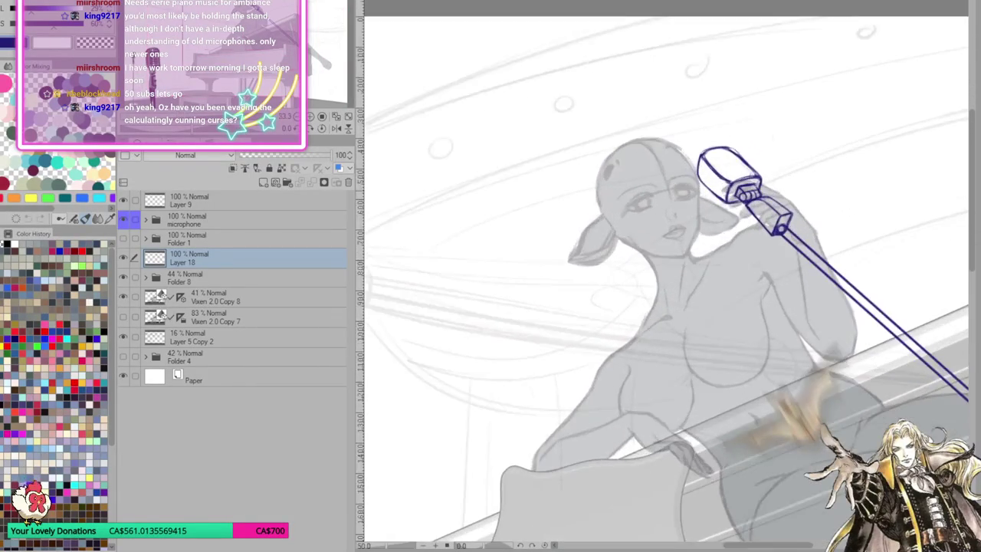
scroll(740, 210, up, 1)
scroll(740, 211, up, 1)
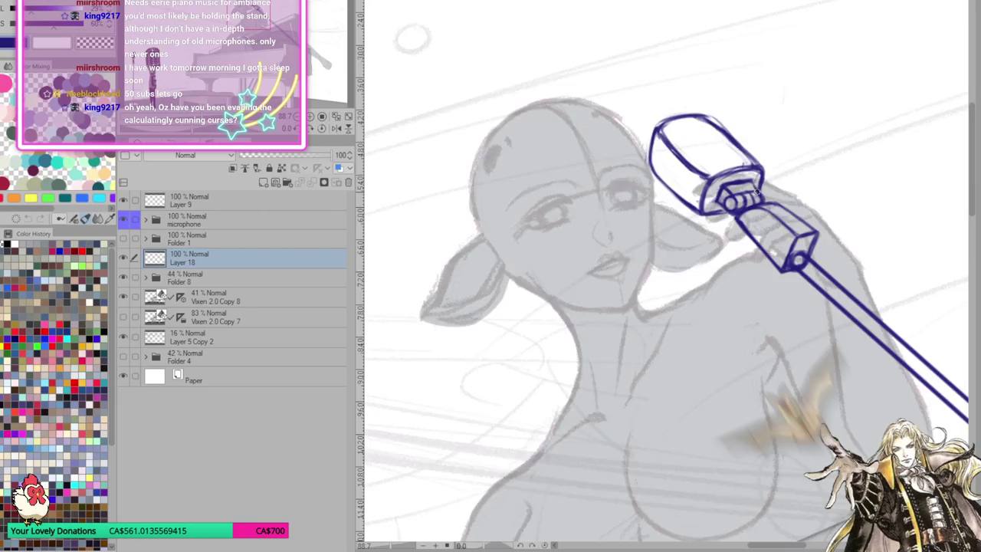
scroll(762, 250, down, 1)
scroll(763, 249, down, 2)
scroll(763, 250, down, 1)
scroll(763, 250, down, 2)
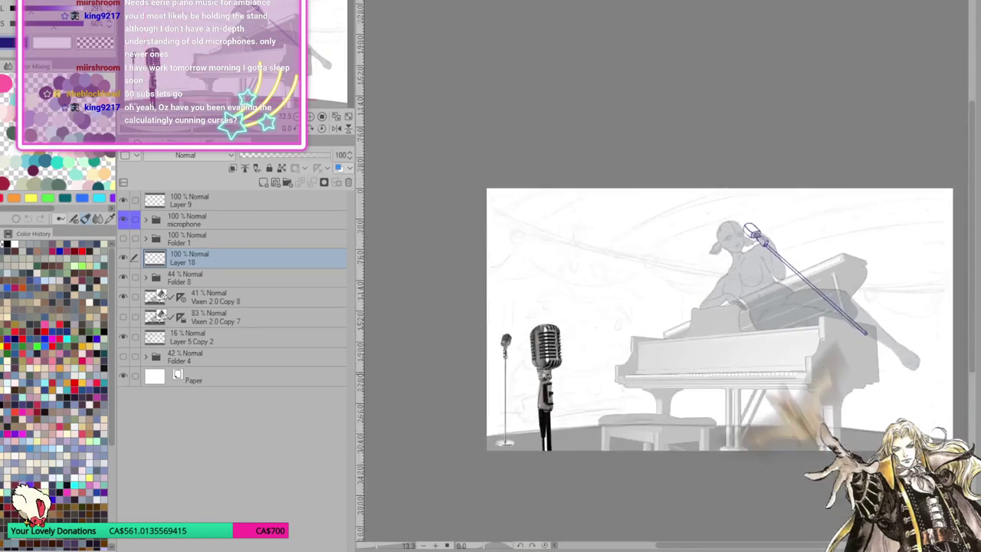
scroll(697, 350, up, 2)
scroll(697, 350, down, 1)
scroll(697, 350, up, 1)
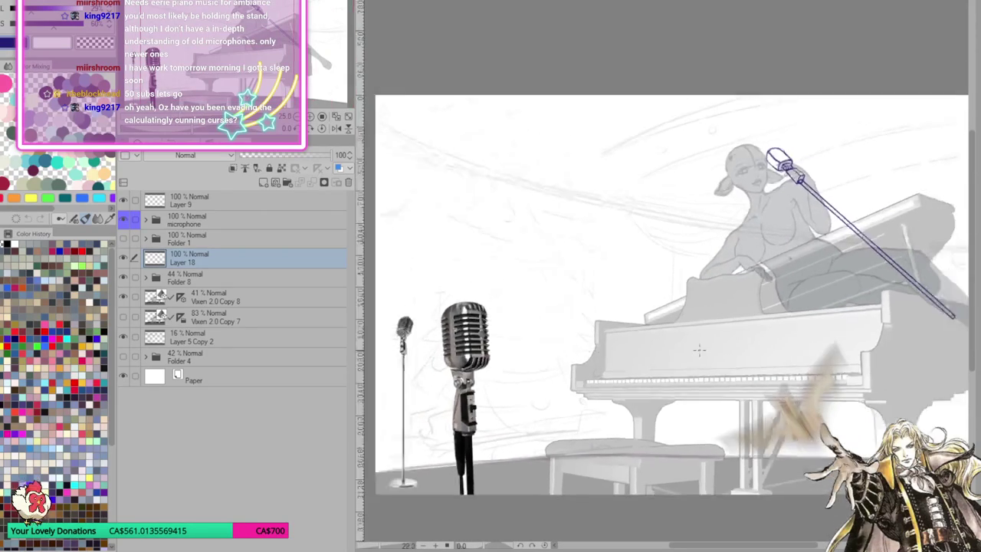
scroll(697, 350, down, 2)
scroll(521, 360, up, 2)
scroll(521, 360, up, 1)
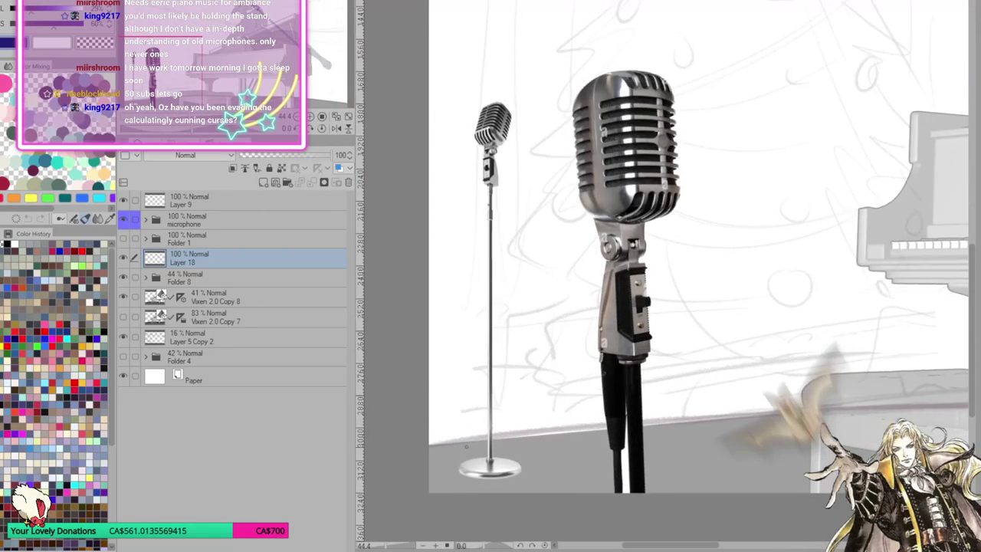
scroll(467, 444, up, 1)
scroll(466, 444, up, 1)
scroll(467, 445, up, 2)
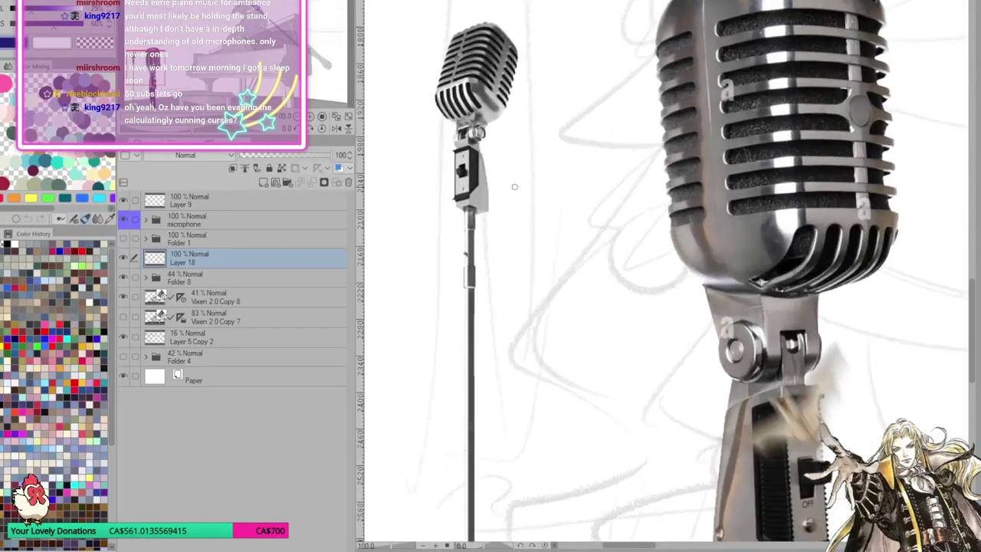
scroll(515, 190, down, 4)
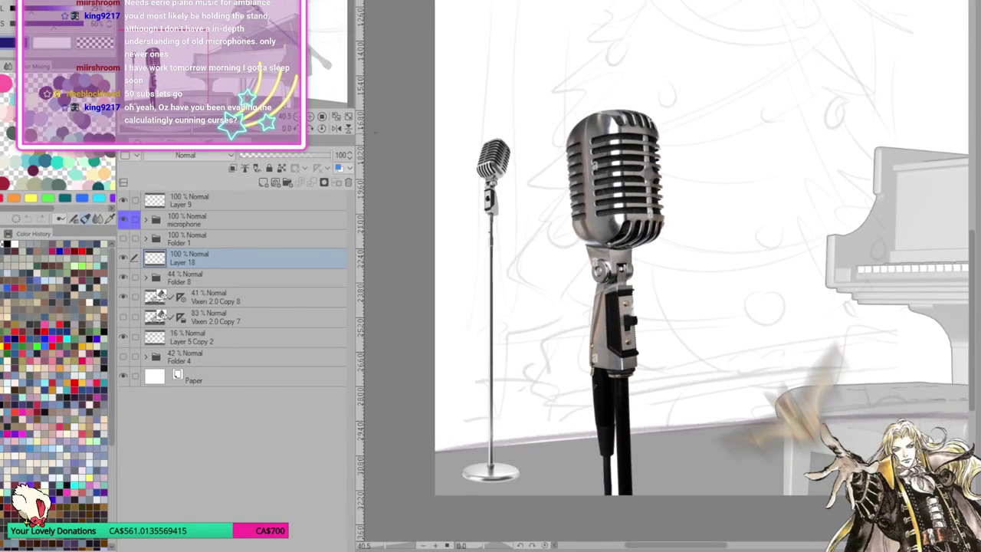
click(335, 116)
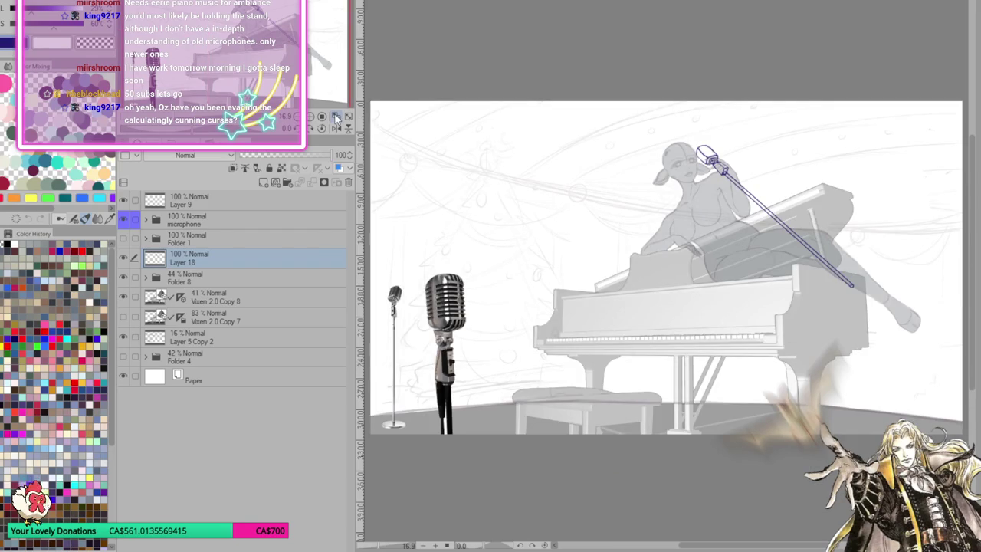
scroll(680, 439, up, 1)
scroll(681, 439, up, 1)
scroll(681, 438, up, 1)
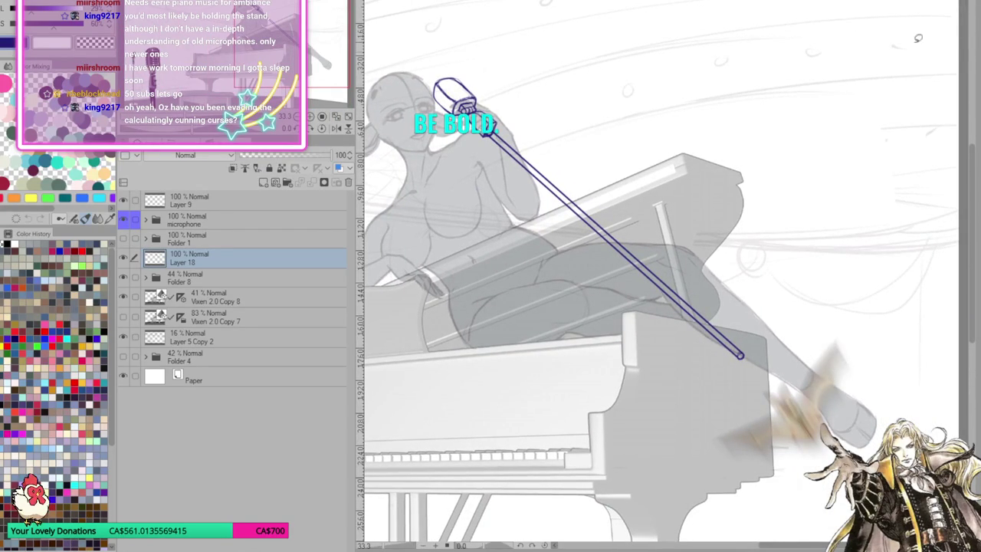
Lasso the microphone stand and rotate it slightly clockwise with Scale up/down/Rotate
drag(497, 131, 692, 395)
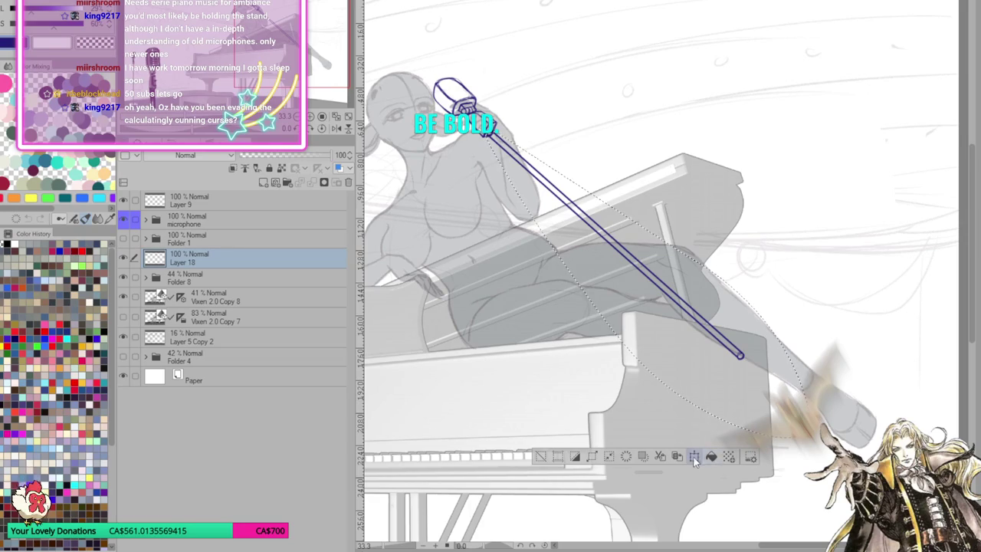
click(696, 457)
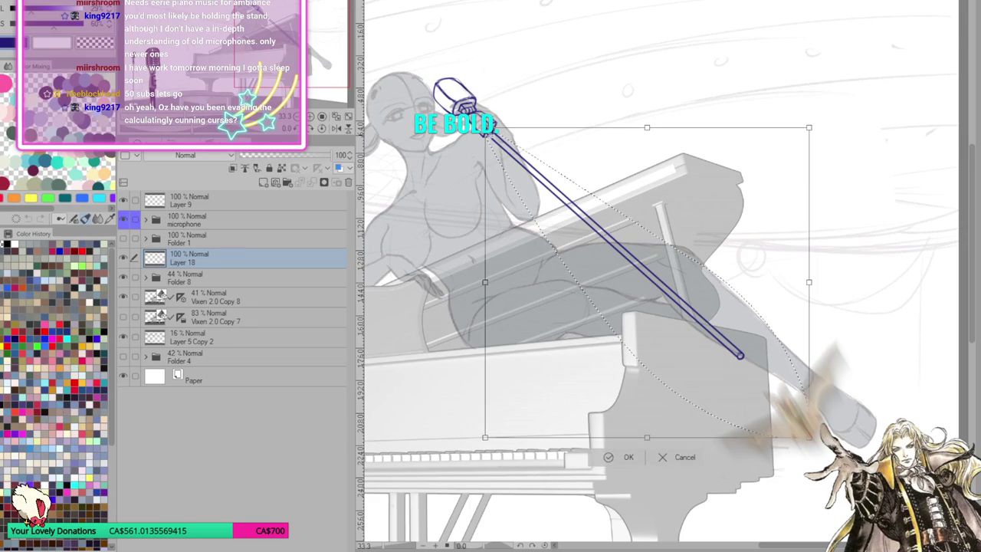
drag(817, 445, 794, 460)
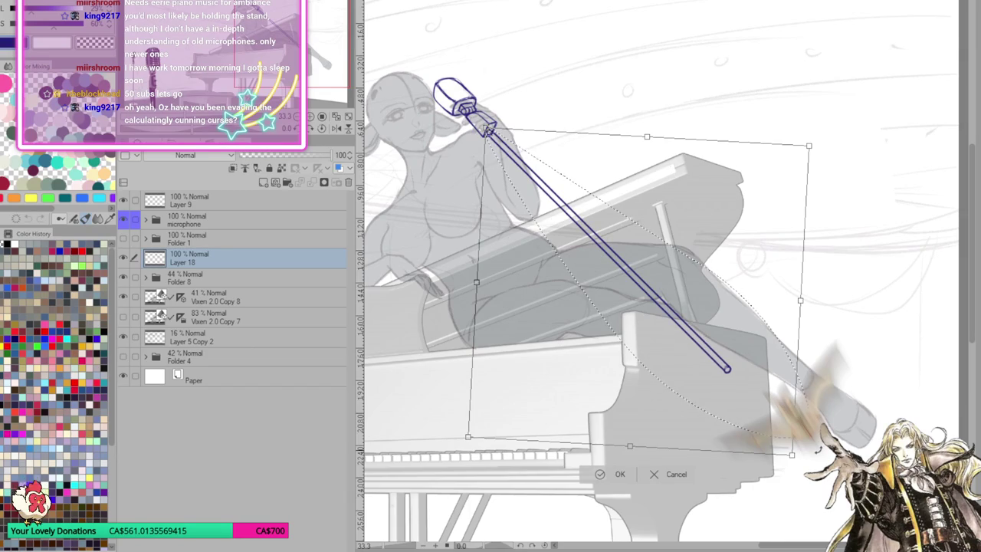
drag(794, 459, 795, 459)
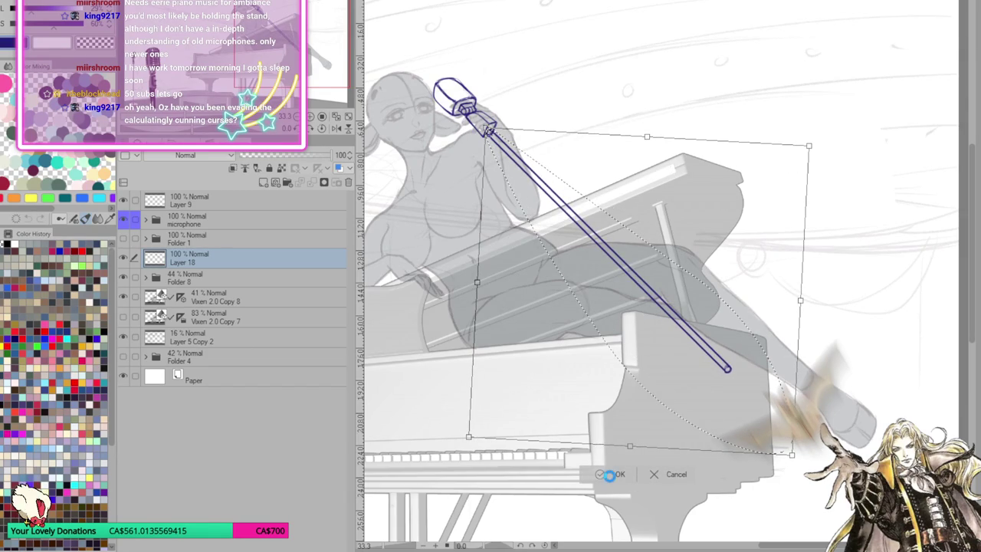
click(613, 475)
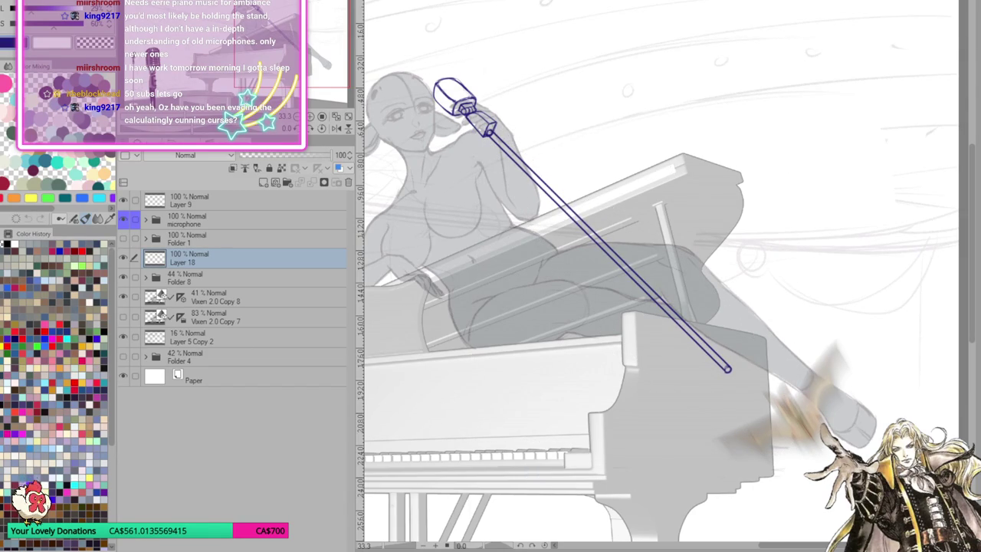
Replace the first ellipse with a new base ellipse at the stand's foot on a new layer
mouse_move(759, 351)
mouse_down()
mouse_move(683, 418)
mouse_move(792, 387)
mouse_up()
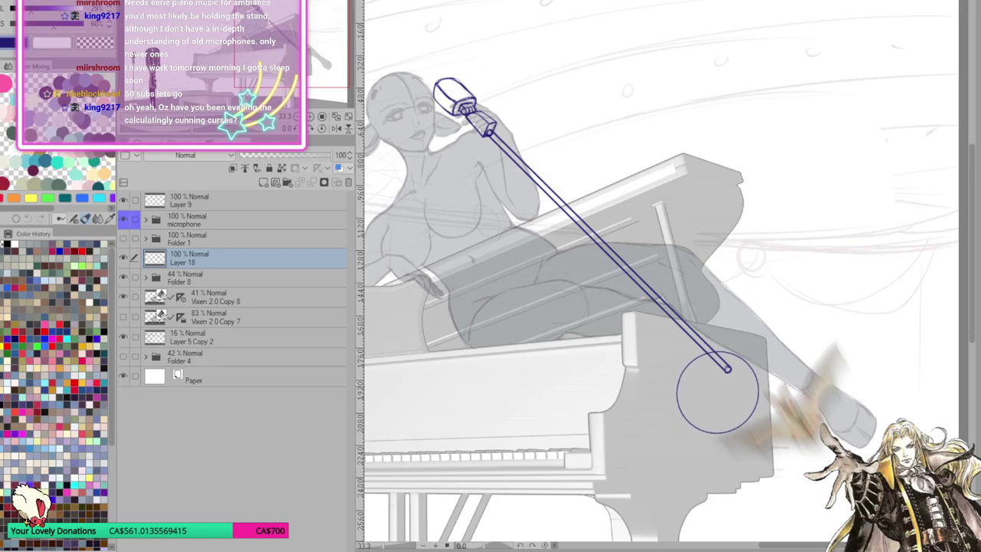
drag(792, 385, 668, 483)
key(ctrl+z)
click(263, 183)
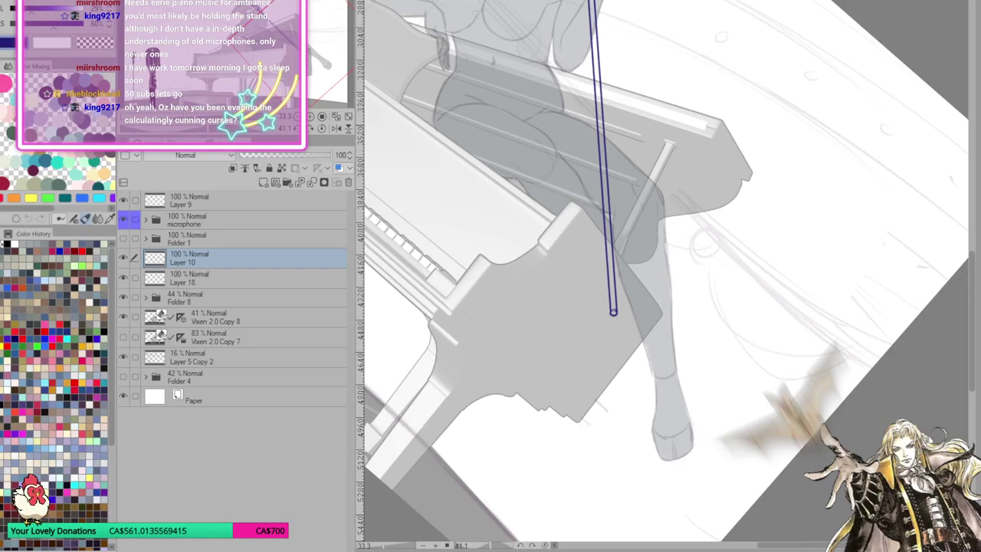
mouse_move(560, 327)
mouse_down()
mouse_move(673, 371)
mouse_move(670, 381)
mouse_move(711, 335)
mouse_move(705, 328)
mouse_move(691, 384)
mouse_move(776, 348)
mouse_move(810, 375)
mouse_up()
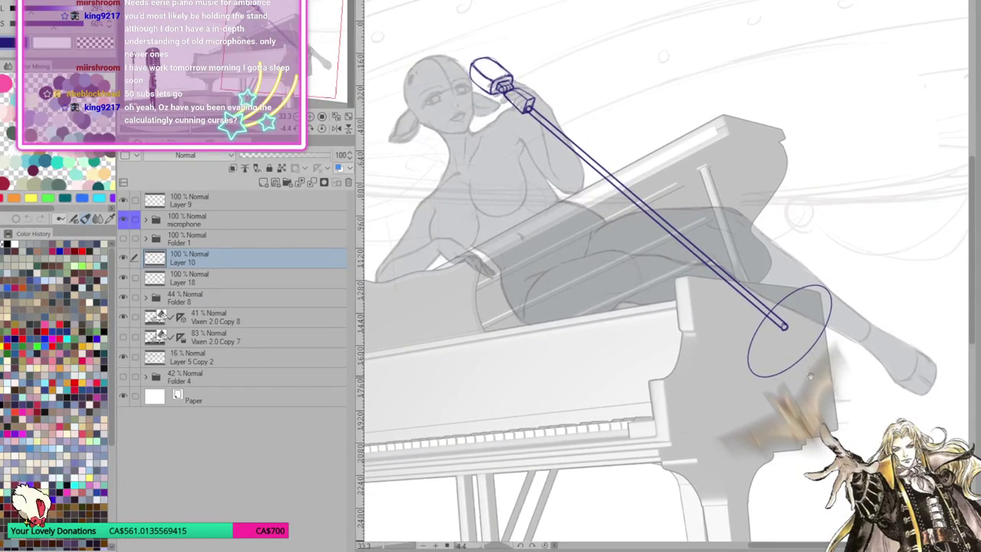
Thicken the base ellipse's left and upper-left rim with pencil strokes
drag(765, 319, 748, 368)
drag(786, 299, 761, 327)
mouse_move(793, 294)
mouse_down()
mouse_move(773, 311)
mouse_move(756, 376)
mouse_up()
drag(761, 342, 753, 374)
drag(776, 318, 753, 355)
mouse_move(797, 296)
mouse_down()
mouse_move(775, 319)
mouse_move(788, 305)
mouse_move(829, 297)
mouse_up()
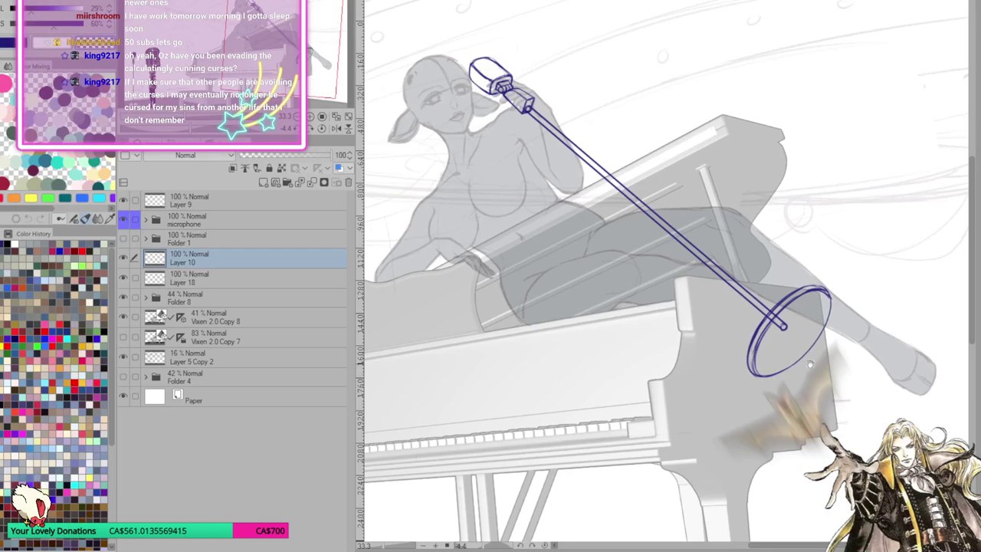
Draw the base's lower-right rim edge, then reset the view rotation upright
drag(790, 383, 755, 366)
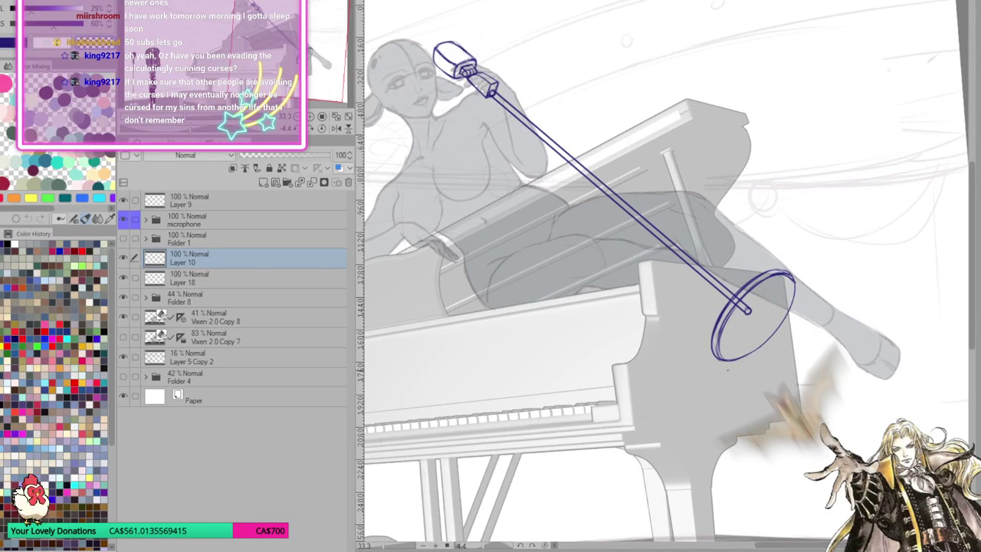
scroll(728, 370, up, 2)
scroll(736, 369, up, 2)
scroll(746, 368, up, 2)
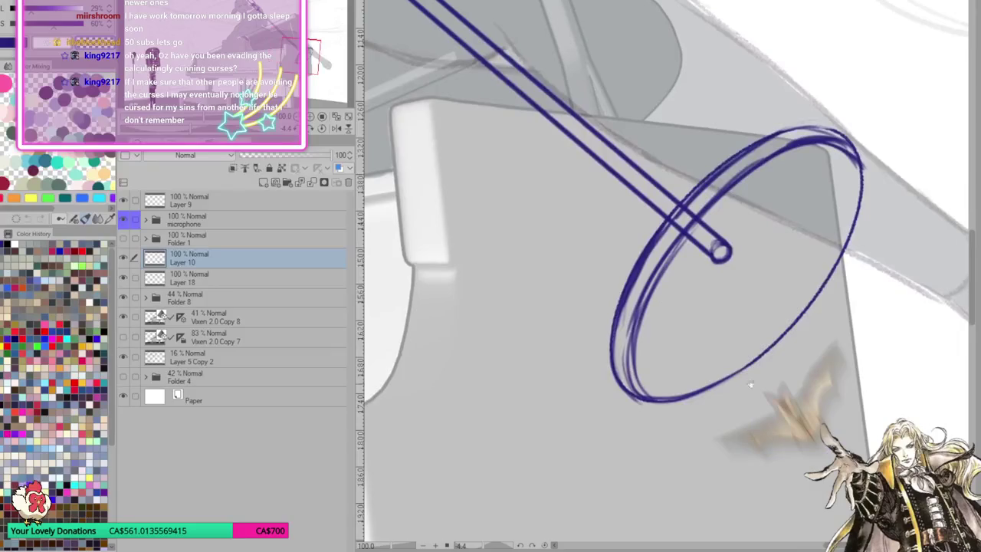
key(minus)
key(minus)
key(minus)
mouse_move(674, 398)
mouse_down()
mouse_move(726, 327)
mouse_move(704, 369)
mouse_up()
key(minus)
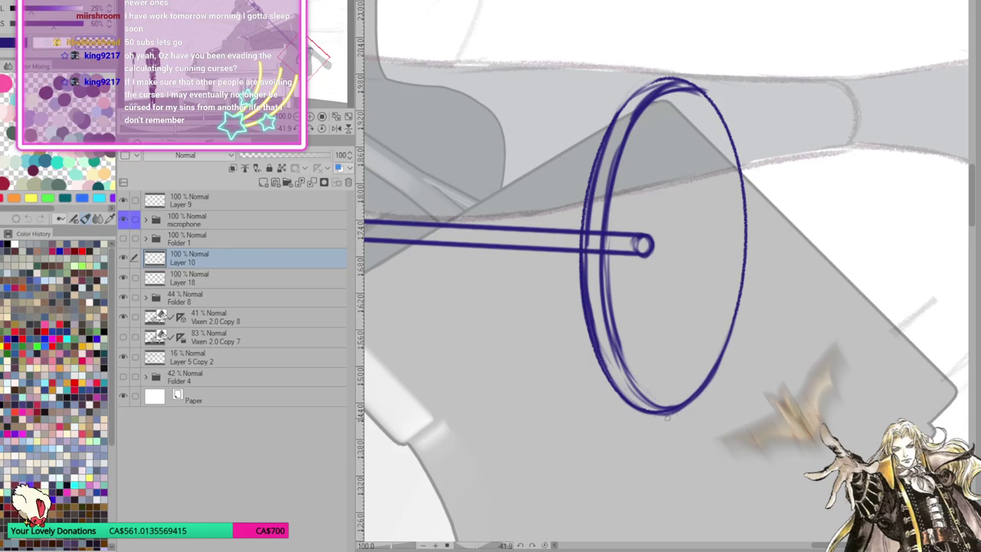
drag(692, 327, 673, 373)
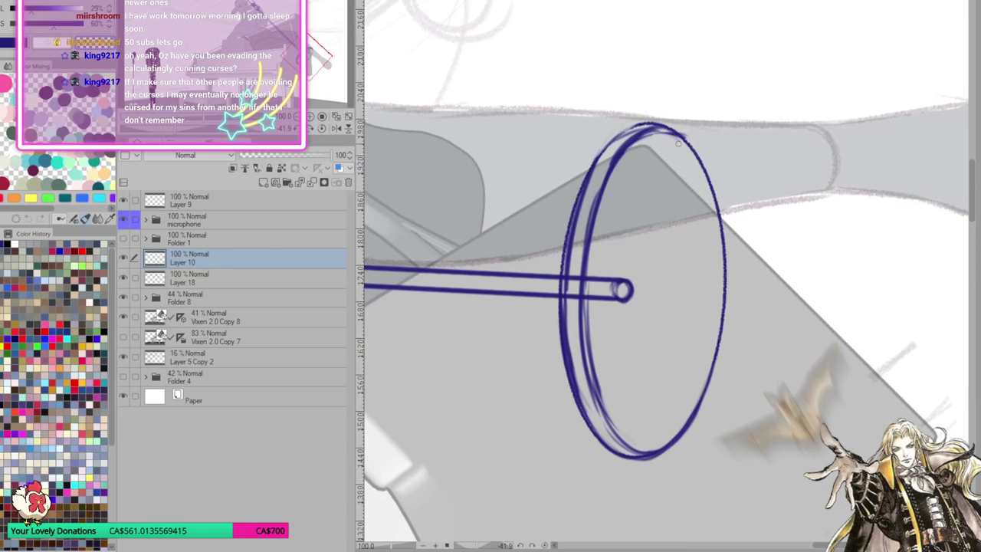
click(337, 116)
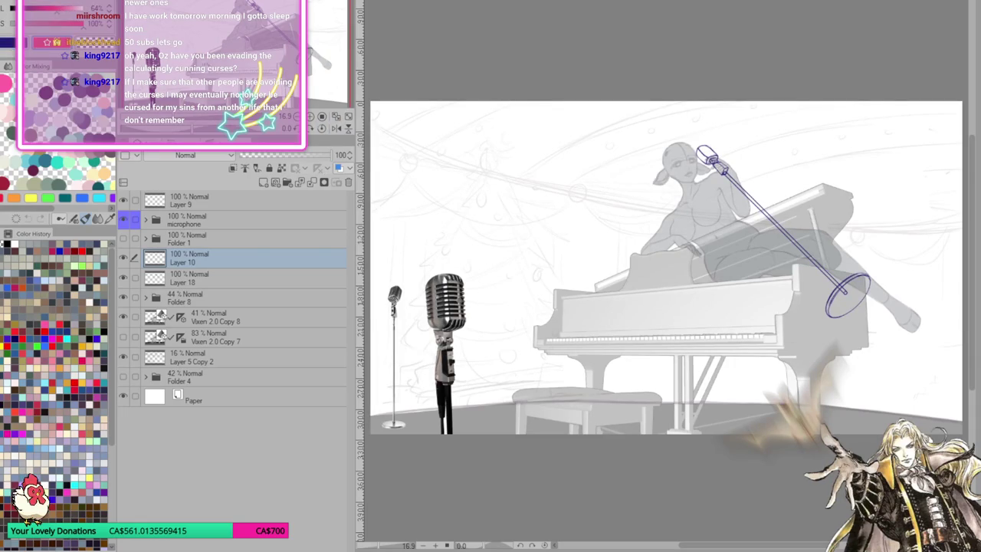
Start a red cable line at the microphone base, extending it downward
scroll(819, 142, up, 1)
scroll(819, 141, up, 1)
scroll(818, 142, up, 1)
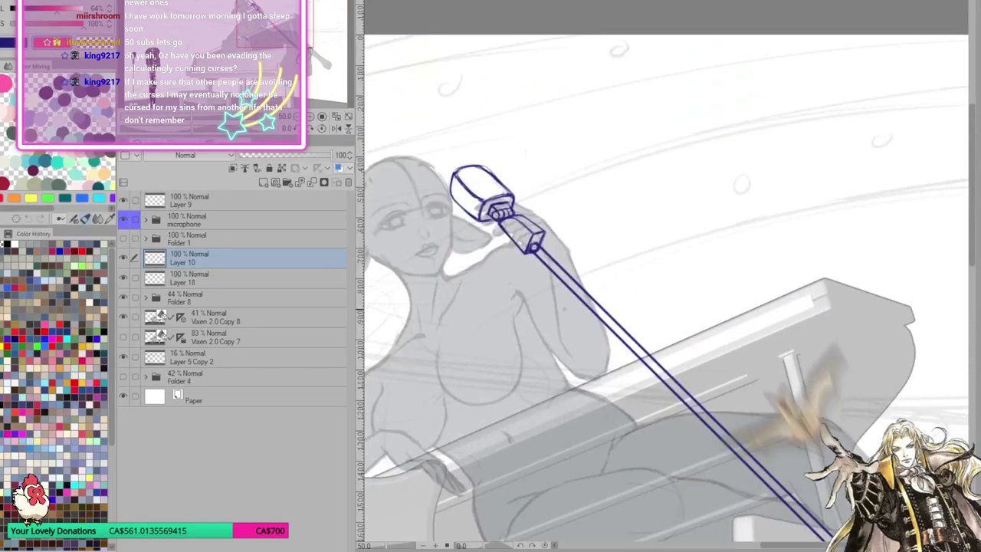
drag(536, 244, 543, 250)
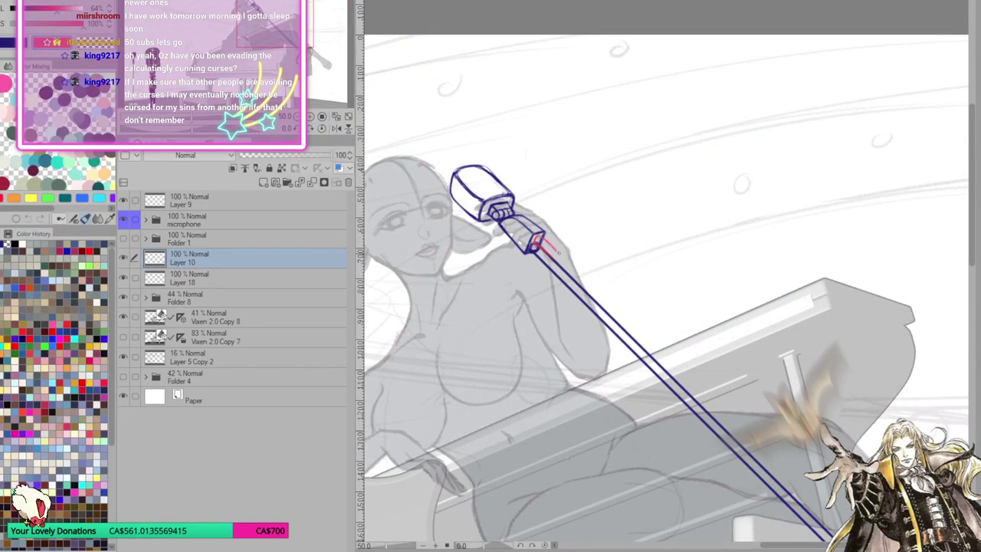
drag(558, 256, 598, 301)
drag(569, 269, 661, 385)
Continue the red cable line down along the stand, redoing stray strokes
mouse_move(690, 345)
mouse_down()
mouse_move(644, 314)
mouse_move(529, 195)
mouse_up()
drag(539, 254, 586, 290)
key(ctrl+z)
mouse_move(542, 254)
mouse_down()
mouse_move(614, 327)
mouse_move(649, 397)
mouse_move(659, 495)
mouse_up()
mouse_move(690, 383)
mouse_down()
mouse_move(739, 149)
mouse_move(722, 282)
mouse_move(734, 399)
mouse_up()
key(ctrl+z)
key(ctrl+z)
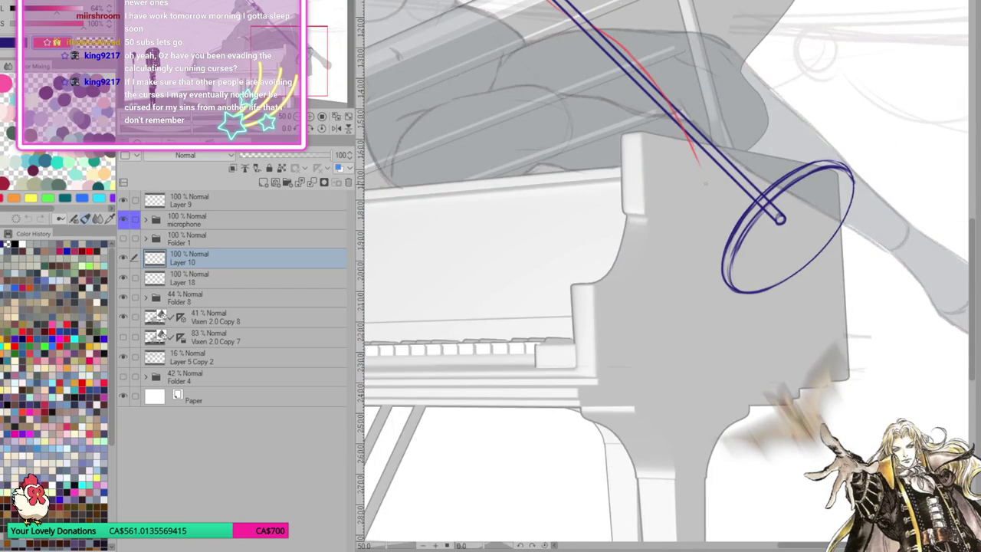
mouse_move(699, 172)
mouse_down()
mouse_move(771, 469)
mouse_move(656, 364)
mouse_up()
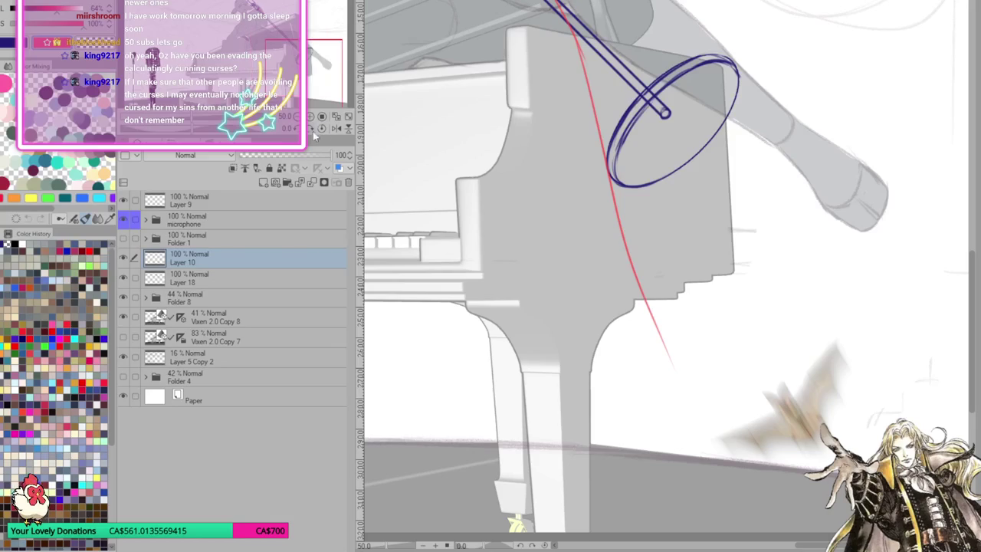
Fit the illustration in the window and draw a red vertical line for the stand
key(ctrl+0)
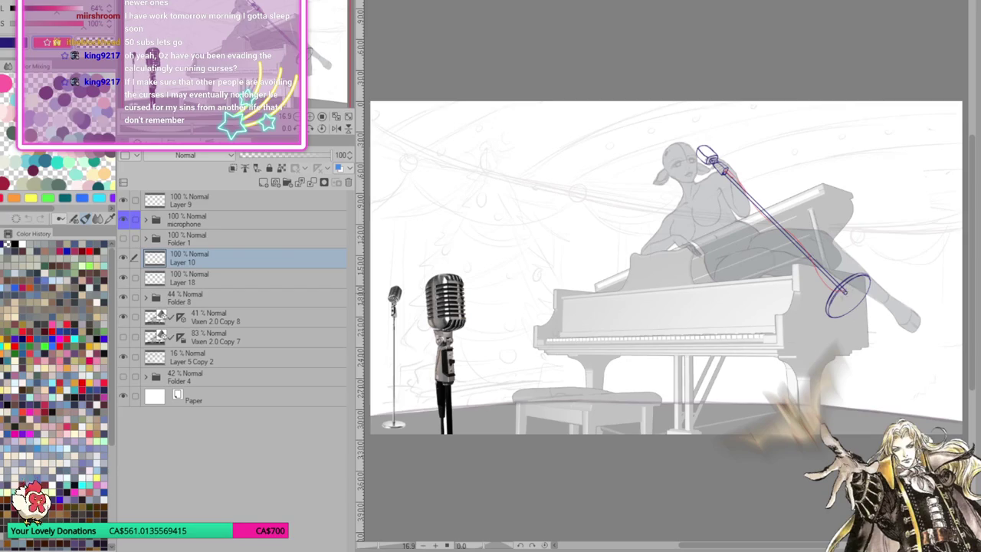
drag(842, 399, 767, 403)
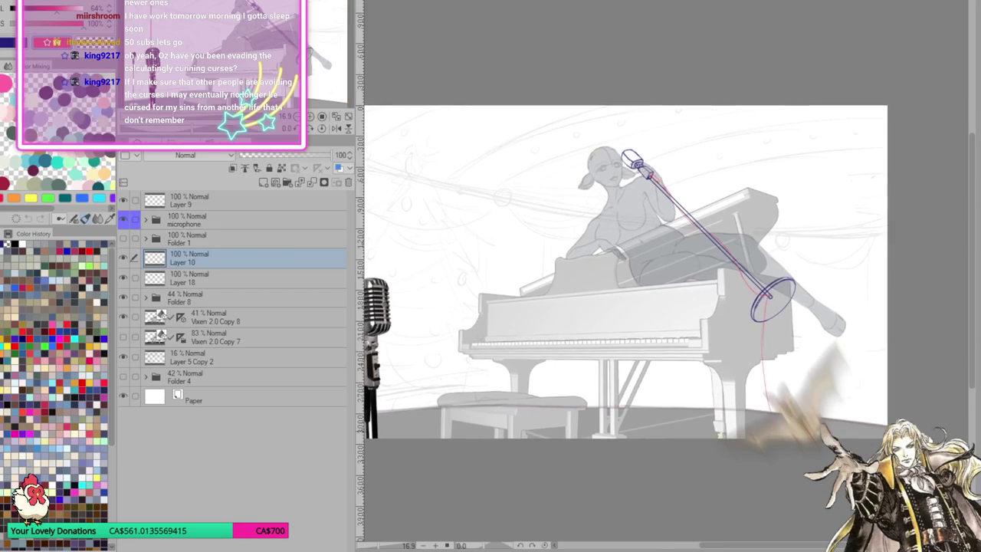
drag(764, 322, 769, 412)
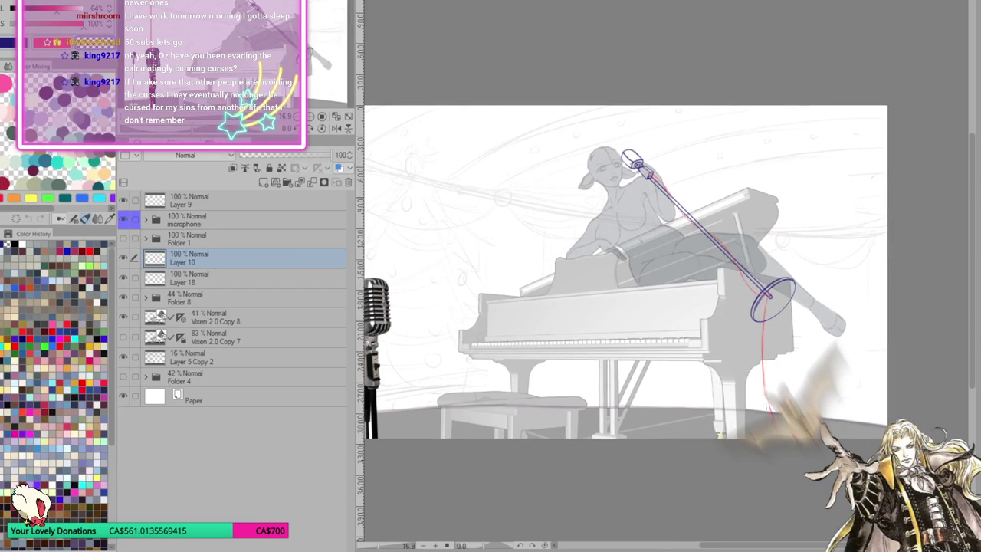
drag(765, 346, 776, 413)
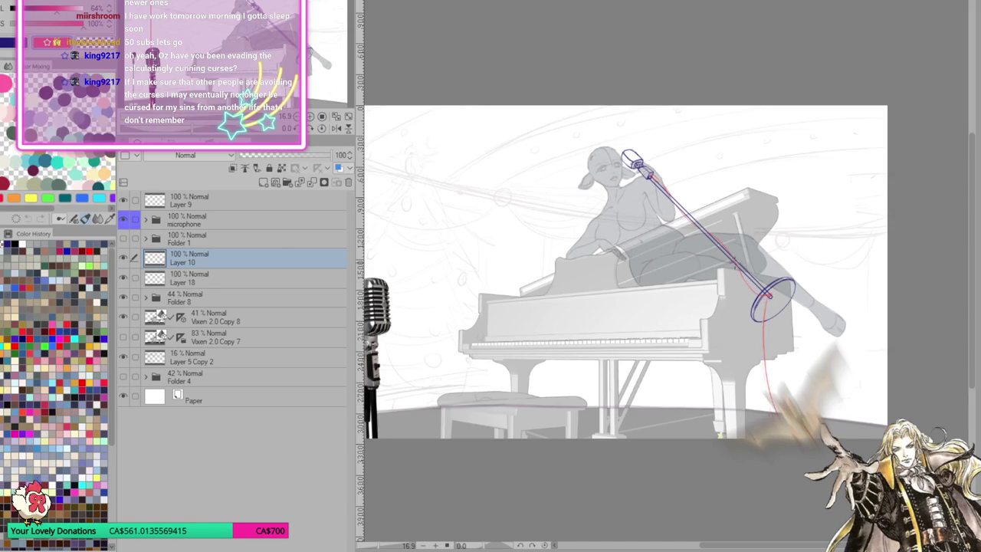
Retrace the red cable below the microphone and redraw its split end as one clean line
scroll(644, 255, up, 2)
scroll(644, 255, up, 2)
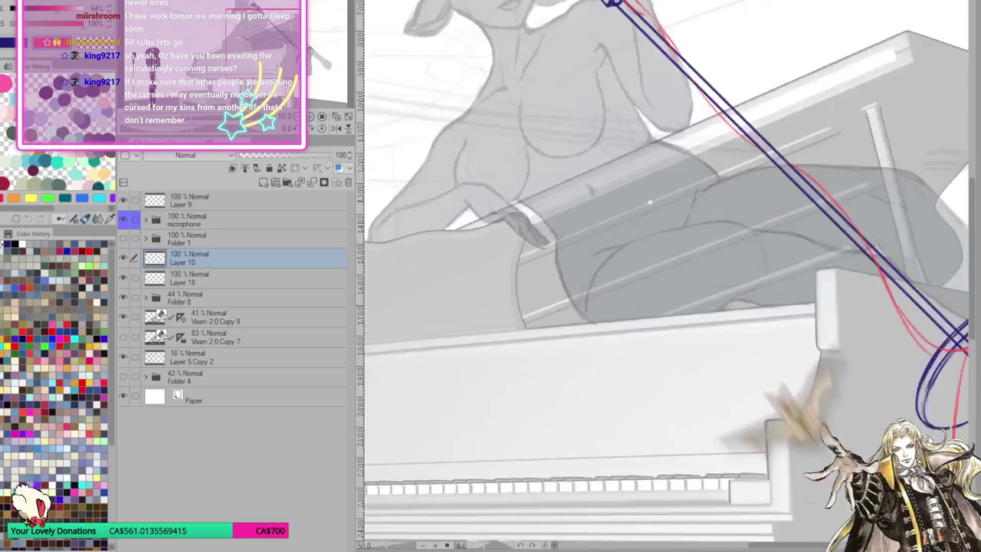
scroll(547, 166, down, 2)
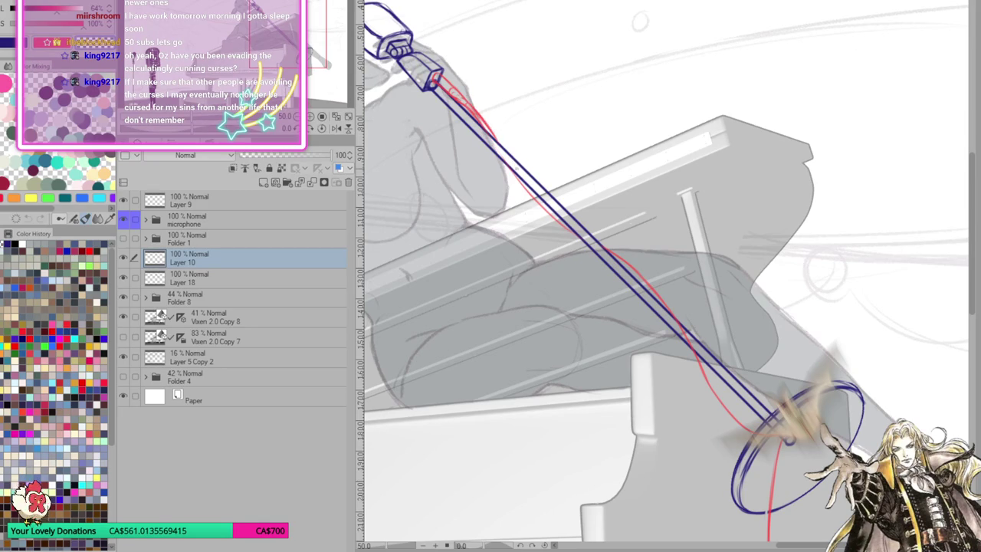
drag(511, 173, 572, 230)
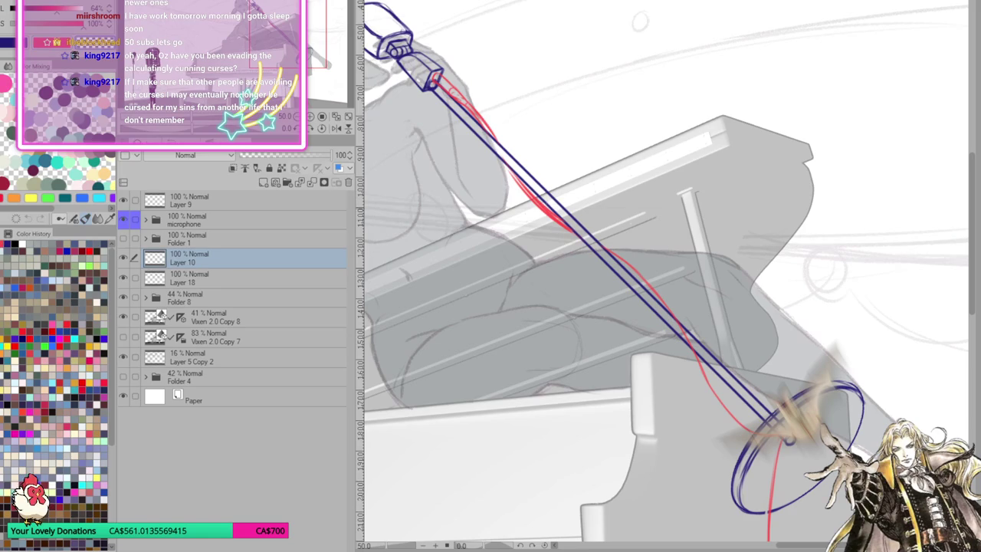
mouse_move(572, 229)
mouse_down()
mouse_move(625, 262)
mouse_move(680, 325)
mouse_up()
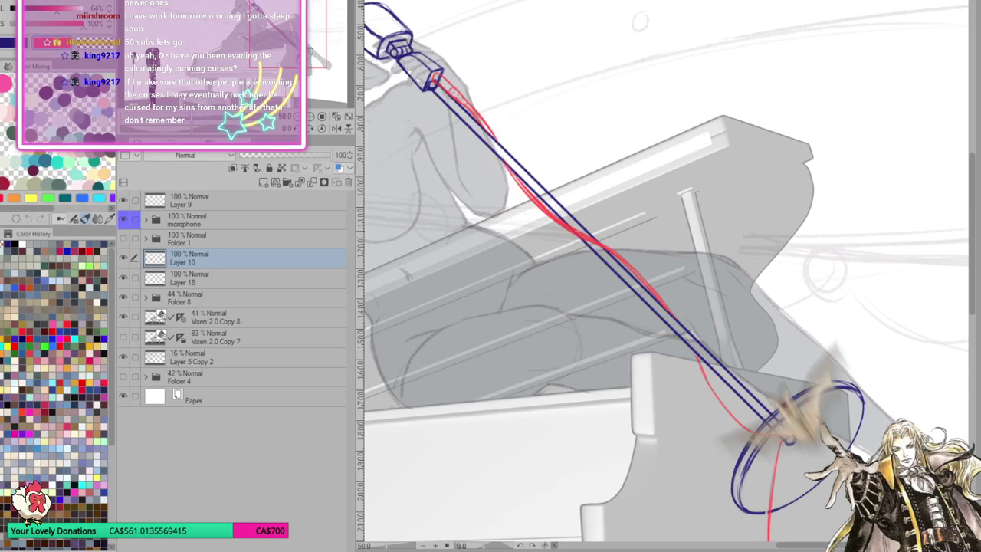
key(ctrl+z)
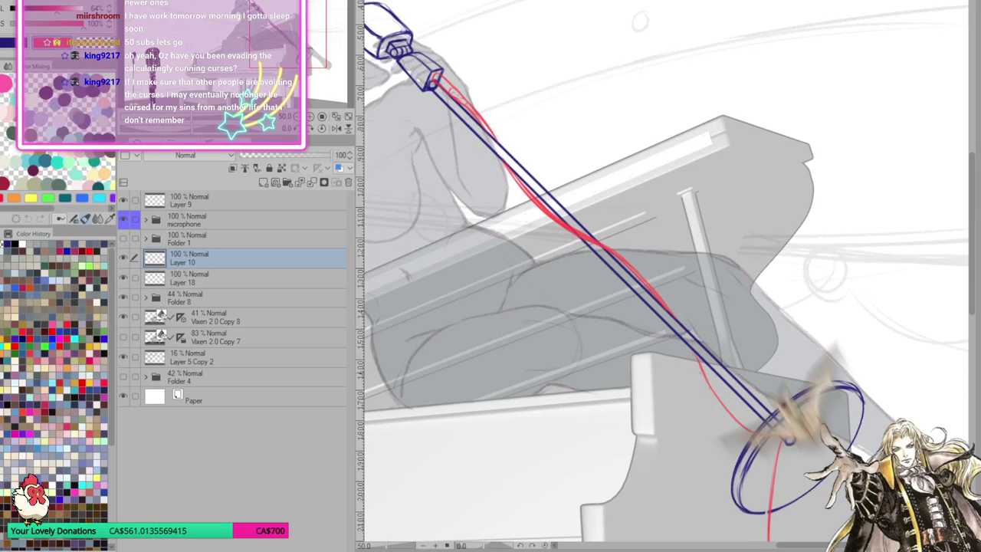
drag(693, 354, 756, 426)
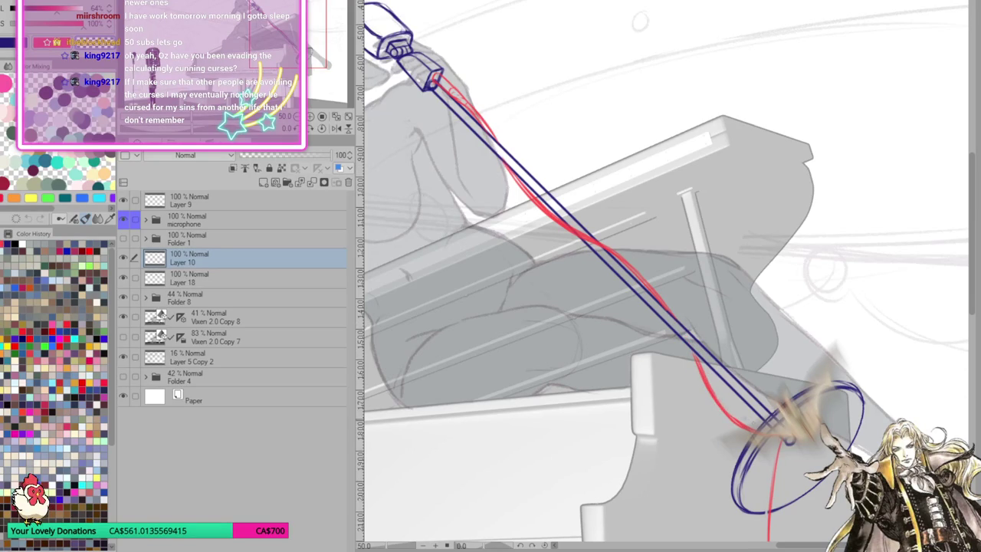
scroll(665, 272, down, 2)
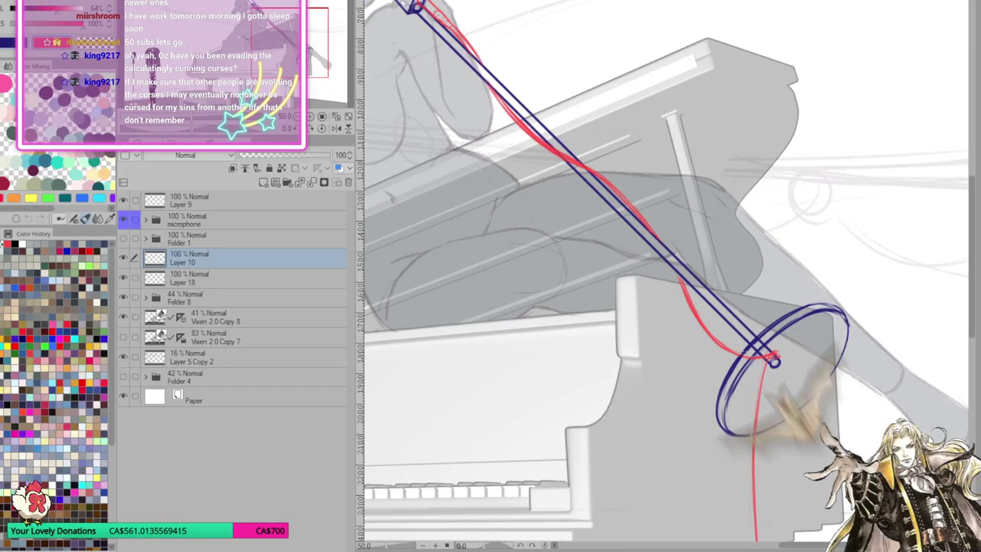
scroll(839, 396, down, 5)
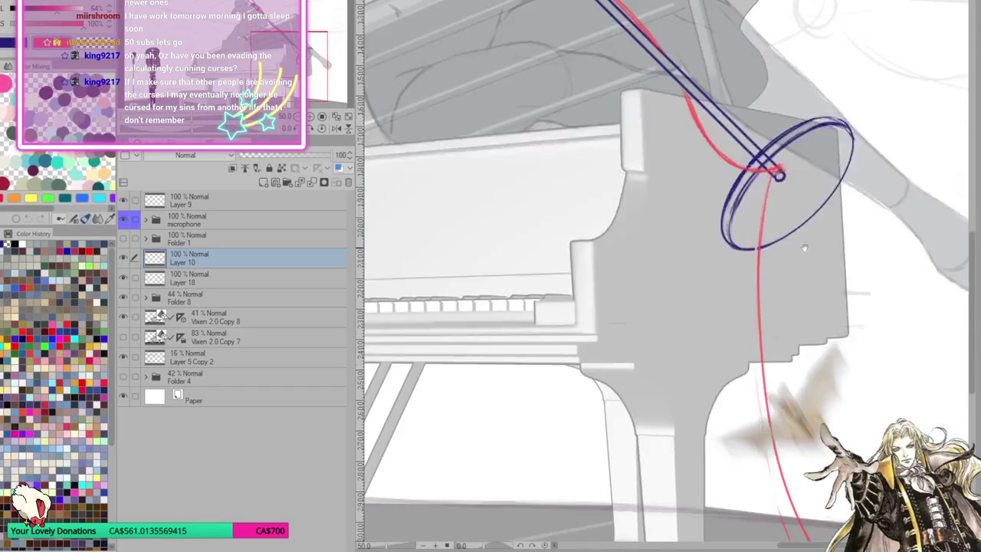
scroll(813, 360, down, 2)
scroll(733, 329, down, 3)
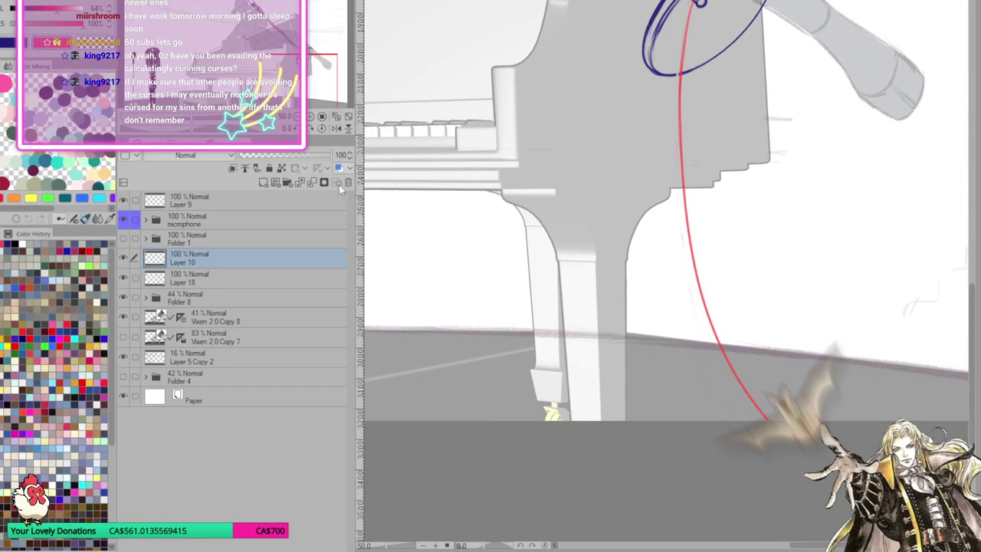
click(335, 117)
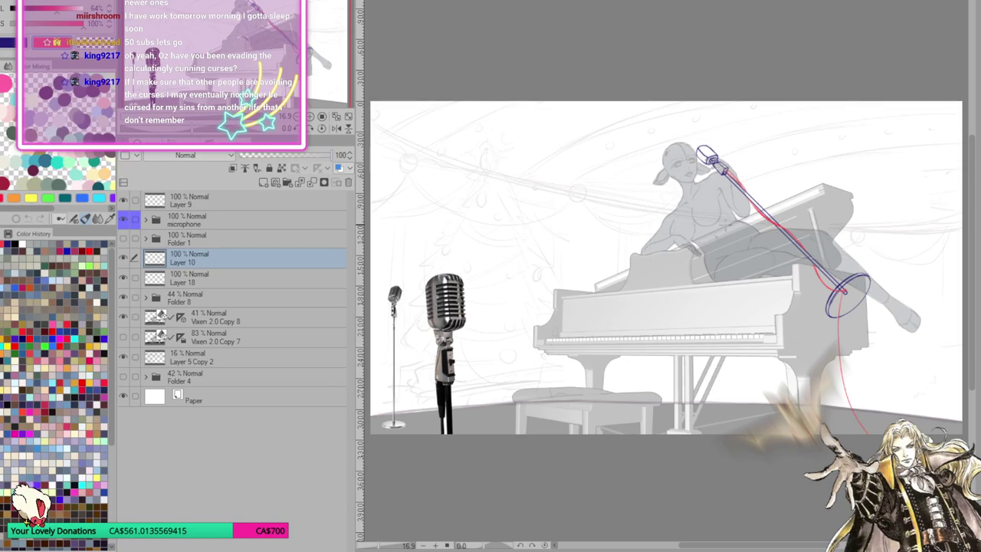
Zoom into the reference microphone photos, zoom back to the face, and select Layer 18
scroll(427, 310, up, 2)
scroll(427, 310, up, 2)
scroll(427, 309, up, 1)
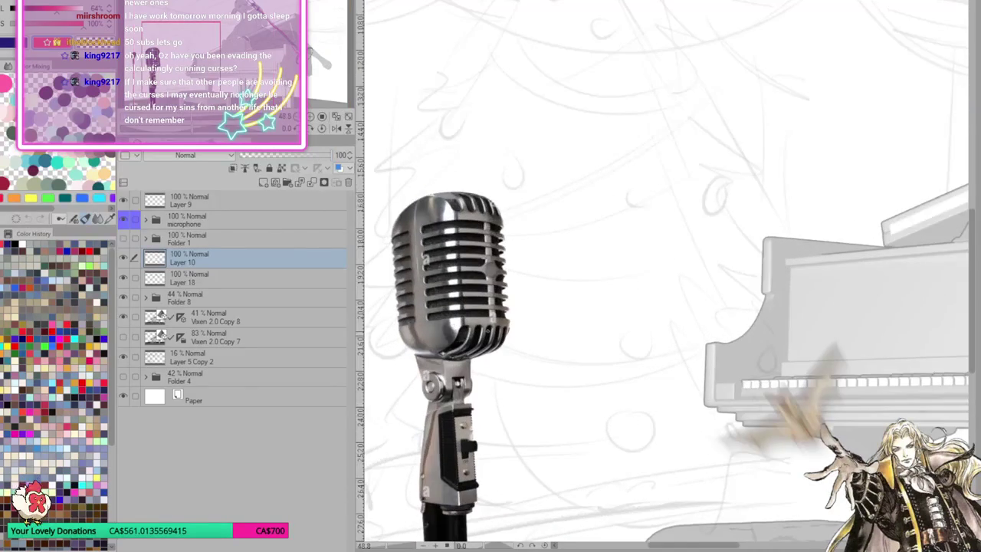
scroll(606, 345, up, 1)
scroll(606, 345, up, 1)
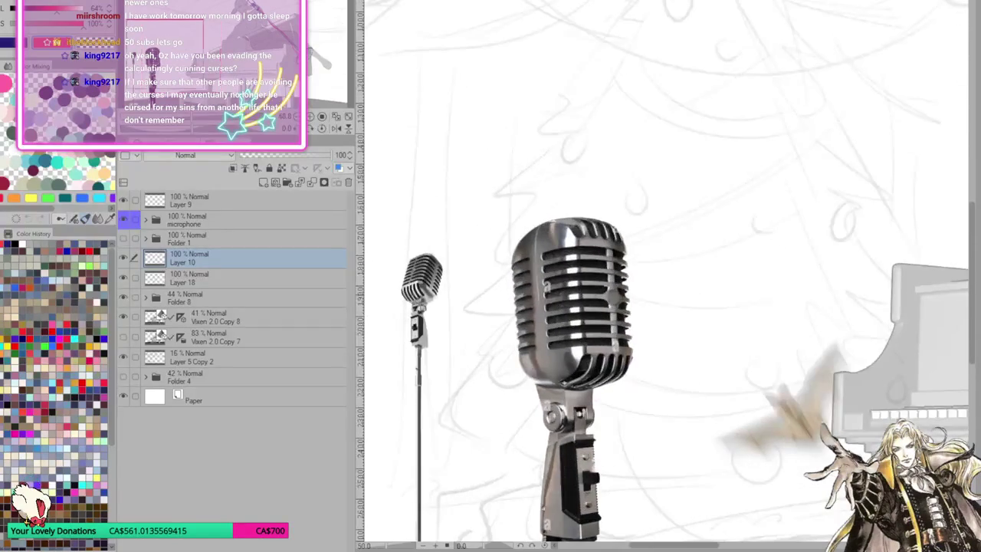
scroll(605, 345, up, 1)
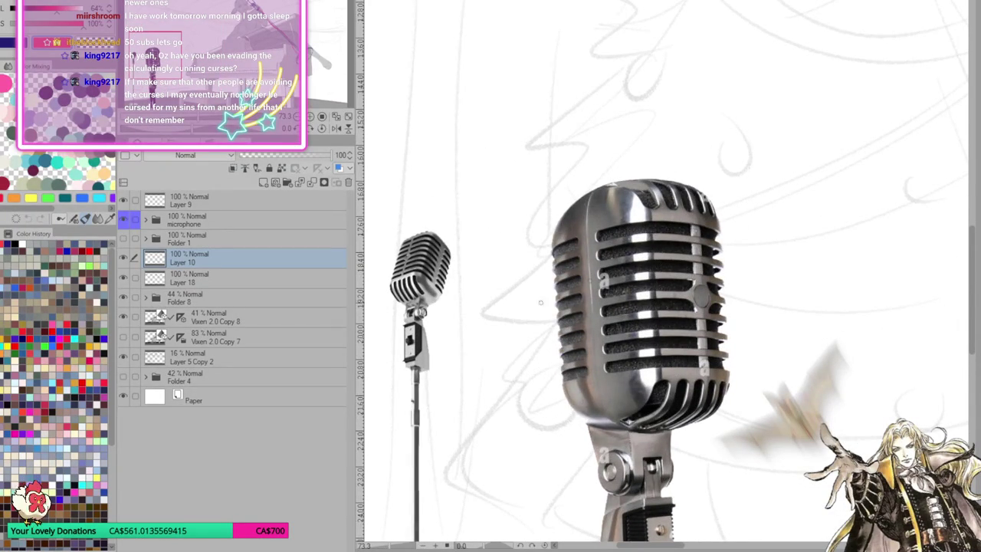
scroll(743, 175, down, 1)
scroll(743, 176, down, 1)
scroll(742, 175, down, 2)
scroll(742, 176, up, 2)
scroll(742, 175, up, 1)
scroll(743, 176, up, 1)
scroll(742, 176, up, 1)
click(217, 282)
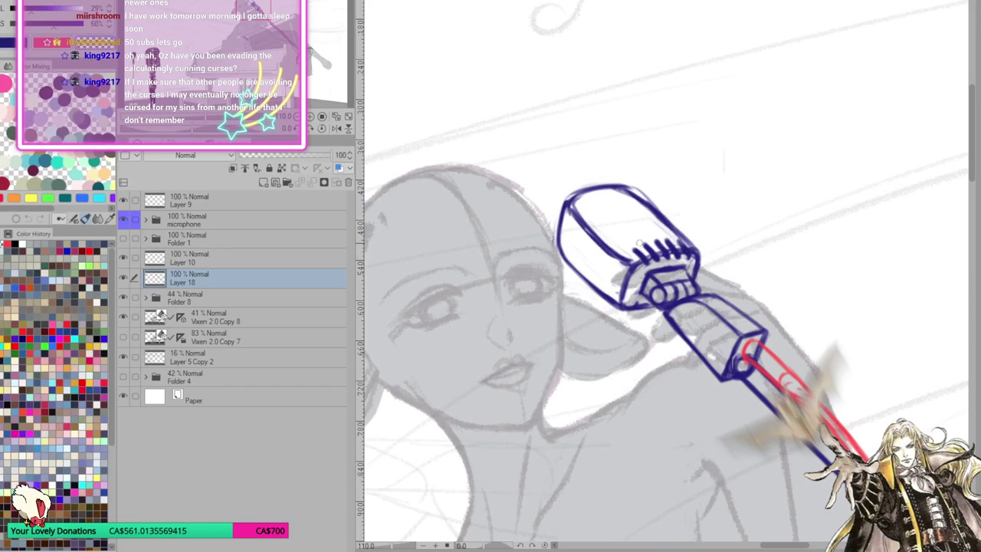
Hatch vertical grille strokes across the microphone head, redoing stray ones
mouse_move(614, 267)
mouse_down()
mouse_move(609, 301)
mouse_move(598, 293)
mouse_up()
key(ctrl+z)
key(ctrl+z)
key(ctrl+z)
key(ctrl+z)
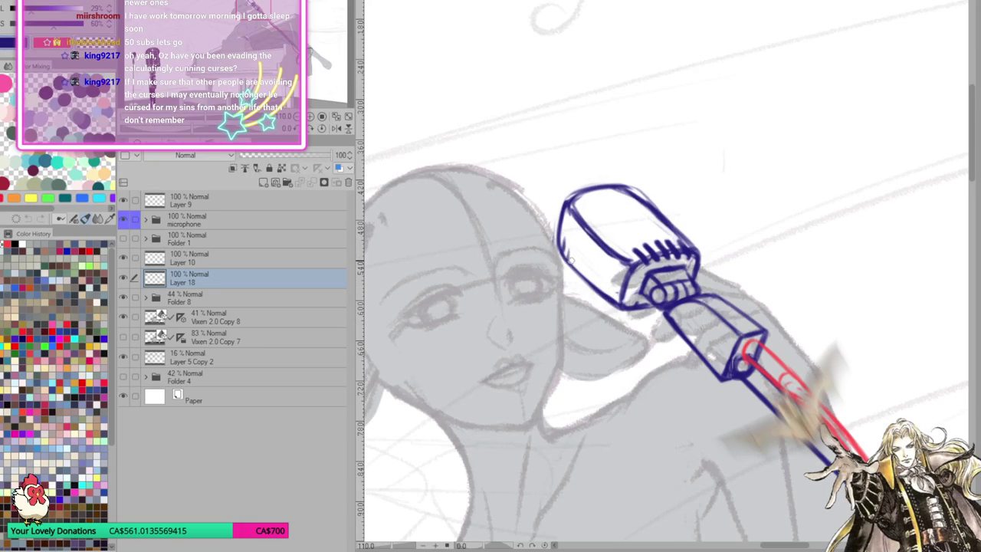
mouse_move(588, 266)
mouse_down()
mouse_move(583, 282)
mouse_move(602, 298)
mouse_up()
key(r)
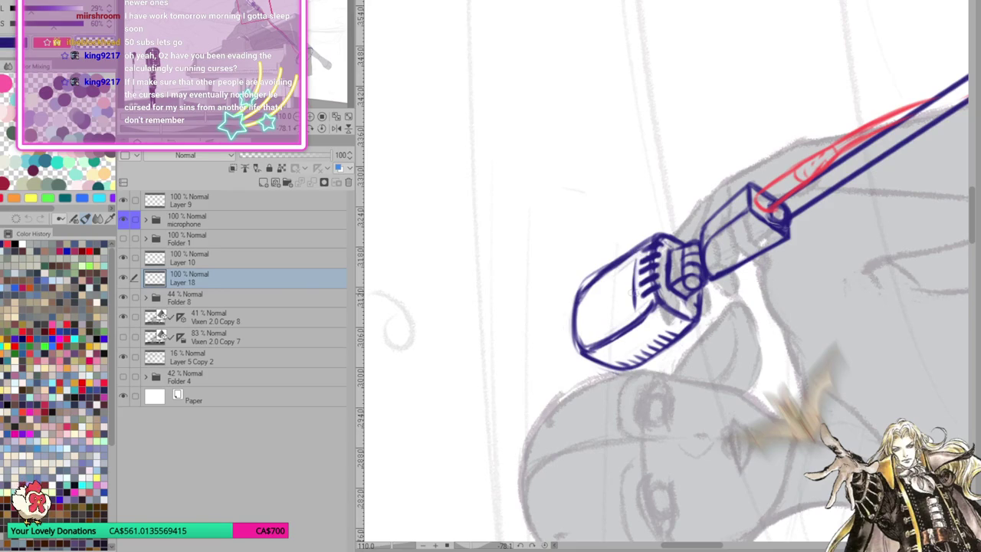
drag(636, 250, 635, 302)
drag(625, 266, 626, 310)
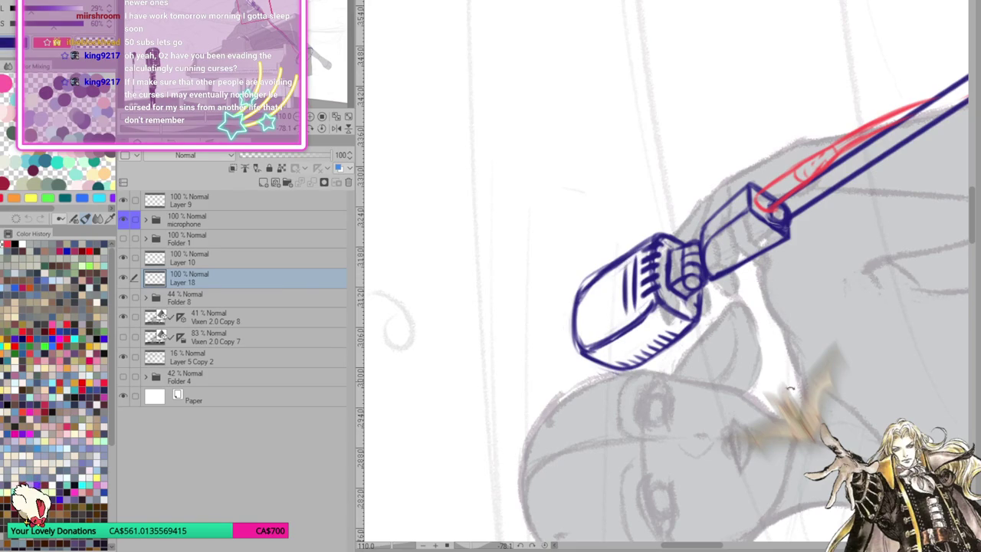
key(ctrl+@)
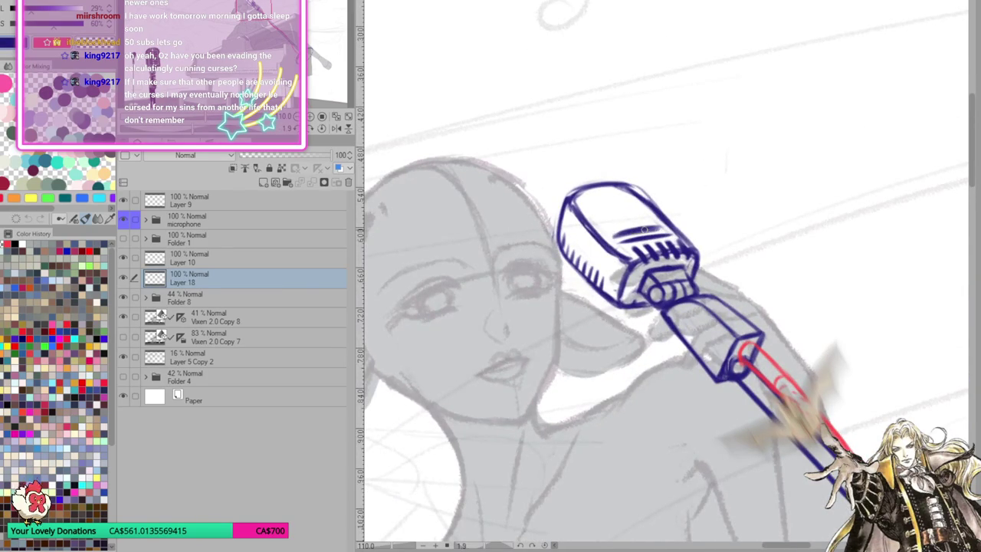
mouse_move(607, 233)
mouse_down()
mouse_move(660, 219)
mouse_move(597, 219)
mouse_move(604, 274)
mouse_up()
key(ctrl+z)
key(ctrl+z)
drag(583, 345, 627, 360)
mouse_move(787, 383)
mouse_down()
mouse_move(572, 277)
mouse_move(574, 296)
mouse_up()
mouse_move(569, 257)
mouse_down()
mouse_move(573, 294)
mouse_move(611, 311)
mouse_up()
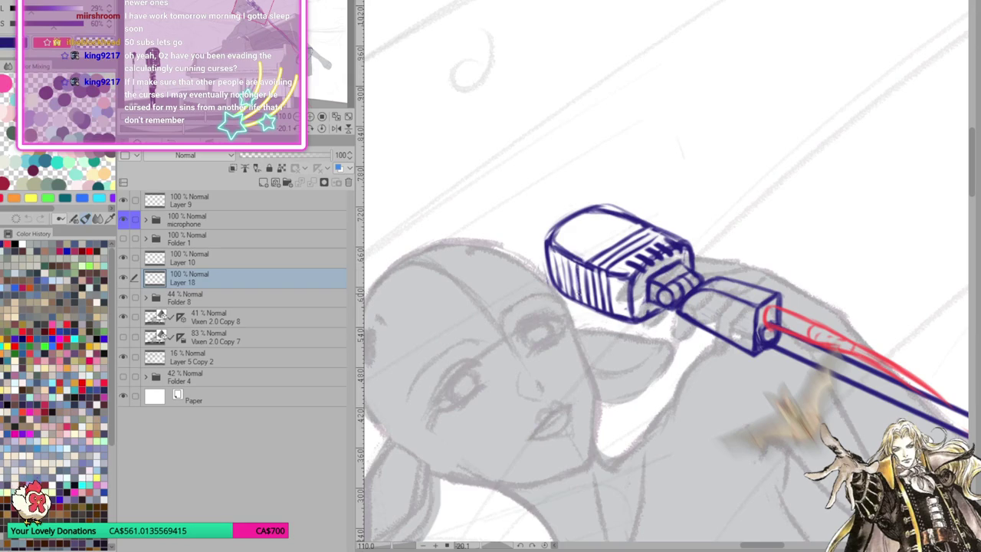
Darken the hatching on the microphone's left stripes, then turn the view nearly upright
drag(606, 242, 630, 227)
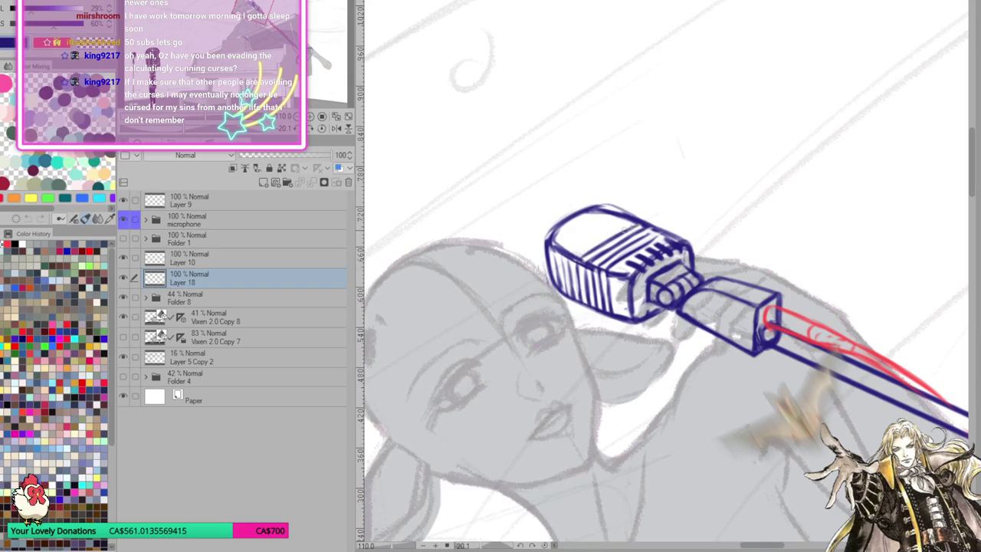
drag(698, 397, 597, 334)
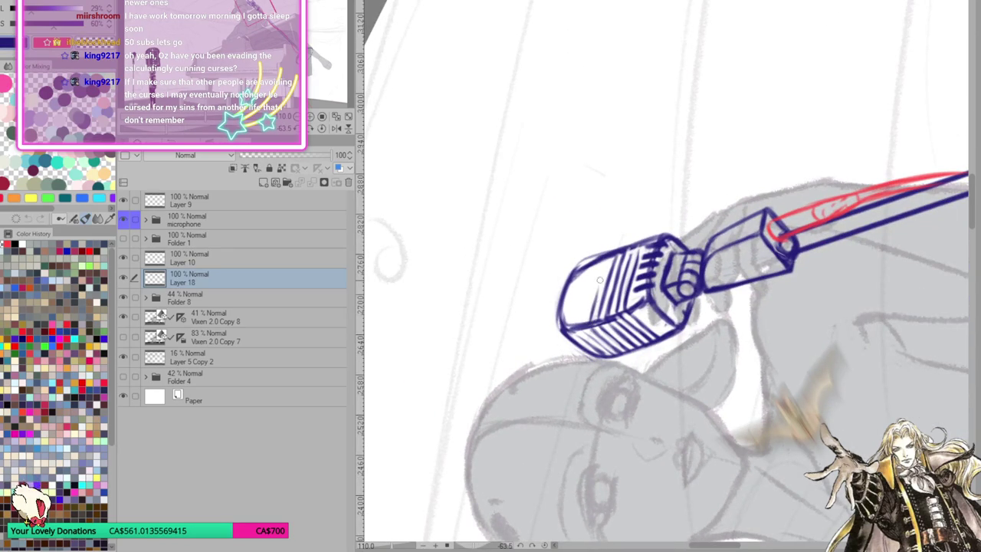
drag(607, 256, 600, 295)
mouse_move(584, 330)
mouse_down()
mouse_move(615, 356)
mouse_move(590, 287)
mouse_move(601, 259)
mouse_up()
mouse_move(587, 311)
mouse_down()
mouse_move(606, 258)
mouse_move(588, 308)
mouse_move(597, 349)
mouse_move(585, 295)
mouse_up()
drag(575, 328, 595, 264)
drag(576, 321, 601, 267)
mouse_move(592, 289)
mouse_down()
mouse_move(640, 436)
mouse_move(860, 351)
mouse_up()
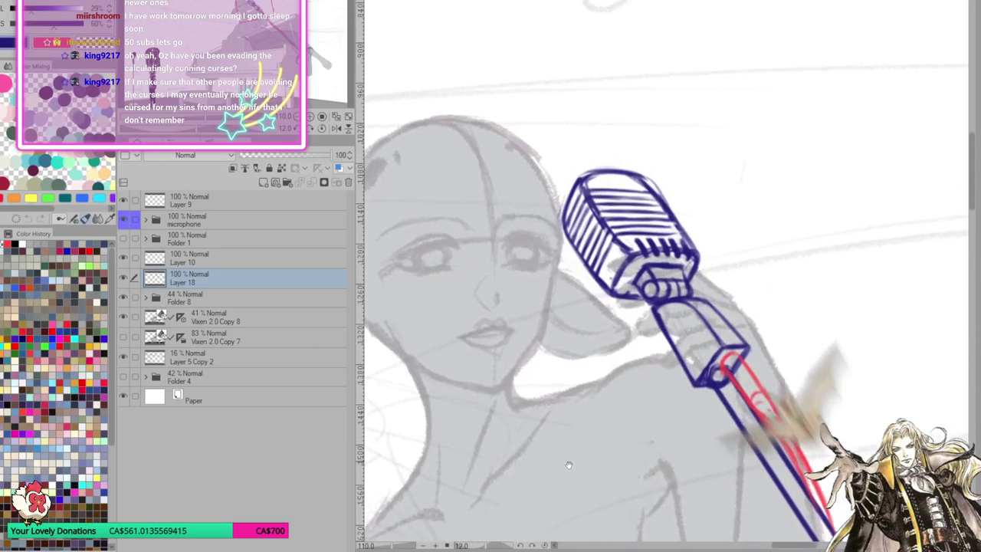
scroll(860, 351, down, 2)
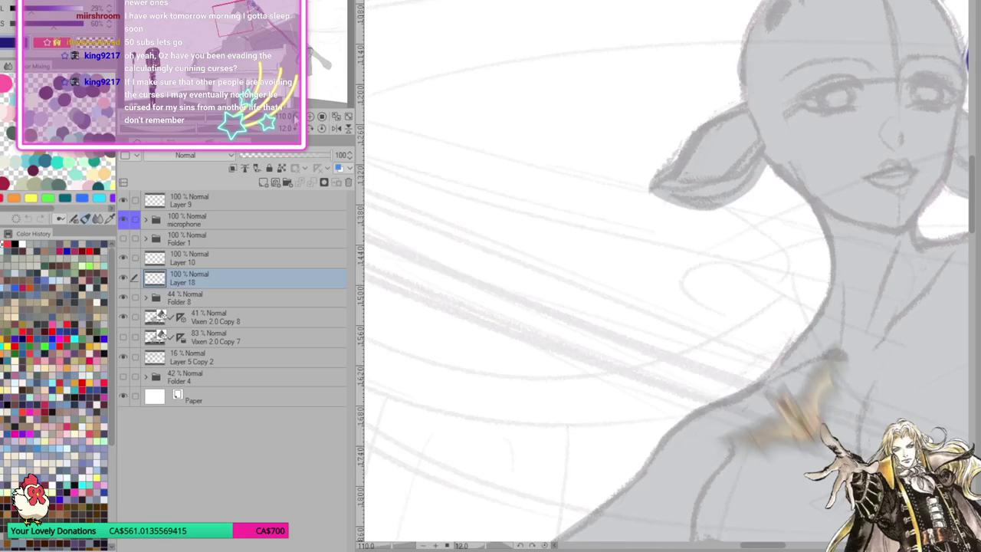
scroll(874, 353, down, 2)
scroll(884, 355, down, 2)
scroll(788, 217, up, 2)
scroll(670, 287, up, 1)
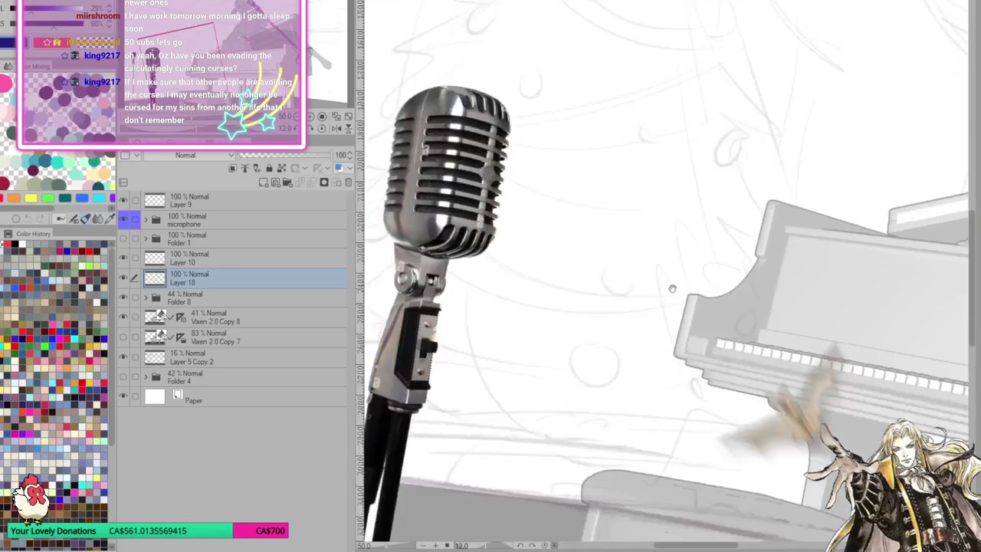
scroll(670, 287, down, 1)
scroll(460, 192, up, 1)
scroll(789, 147, up, 2)
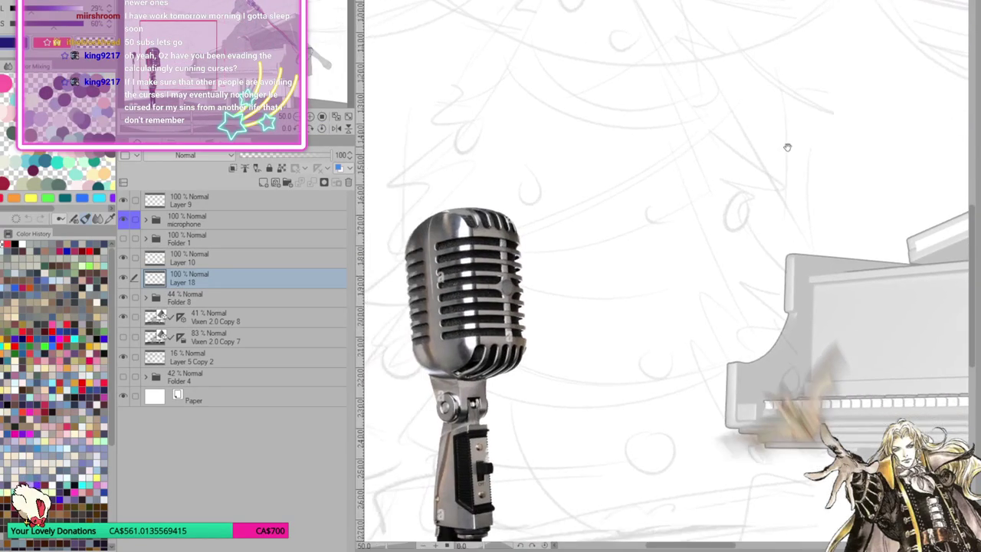
scroll(810, 134, up, 1)
scroll(805, 131, up, 1)
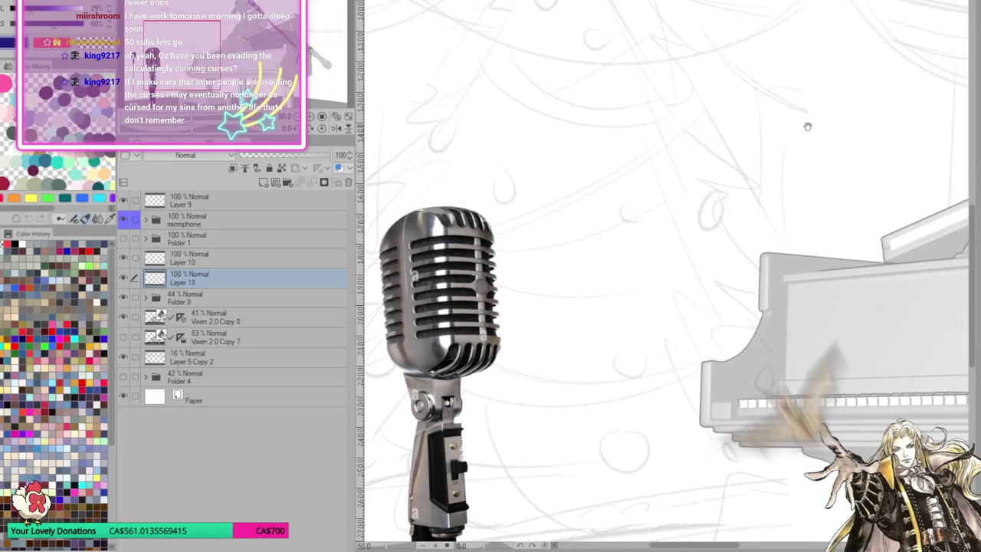
scroll(834, 125, up, 1)
scroll(854, 103, up, 1)
scroll(874, 105, up, 2)
scroll(427, 176, up, 2)
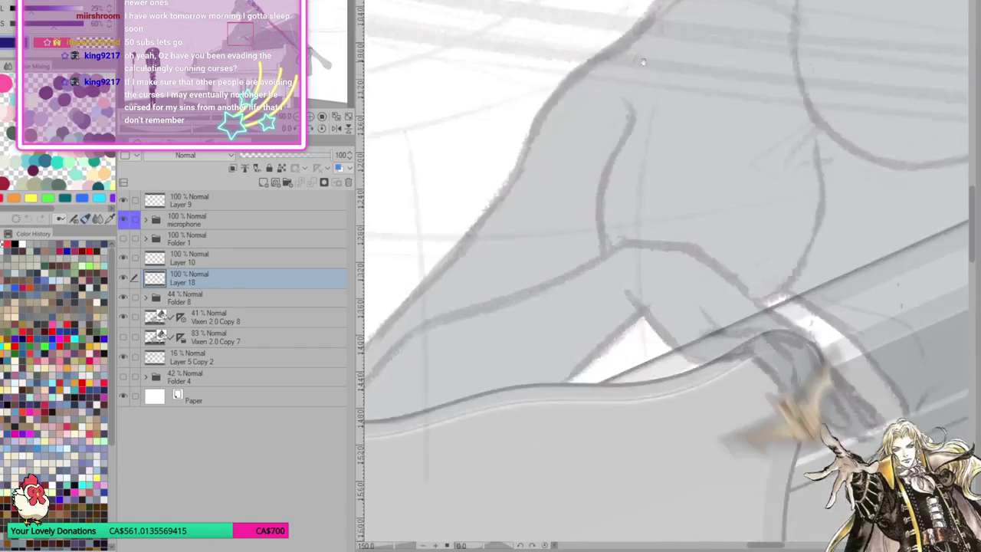
scroll(563, 355, down, 1)
scroll(545, 461, up, 2)
scroll(545, 461, up, 1)
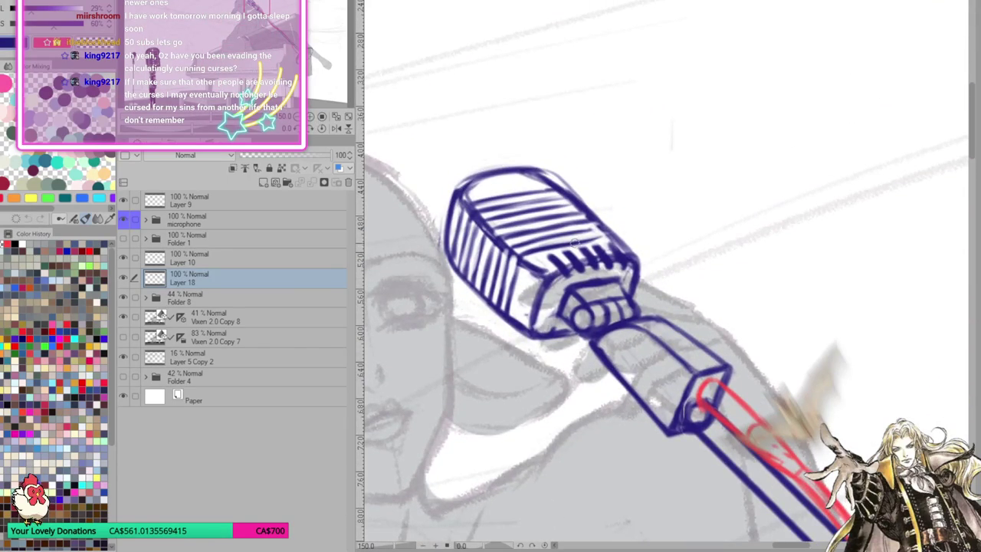
Try diagonal strokes across the mic head, then redraw its darker upper-left outline
drag(597, 253, 537, 337)
mouse_move(542, 389)
mouse_down()
mouse_move(626, 342)
mouse_move(614, 342)
mouse_up()
drag(529, 392, 630, 341)
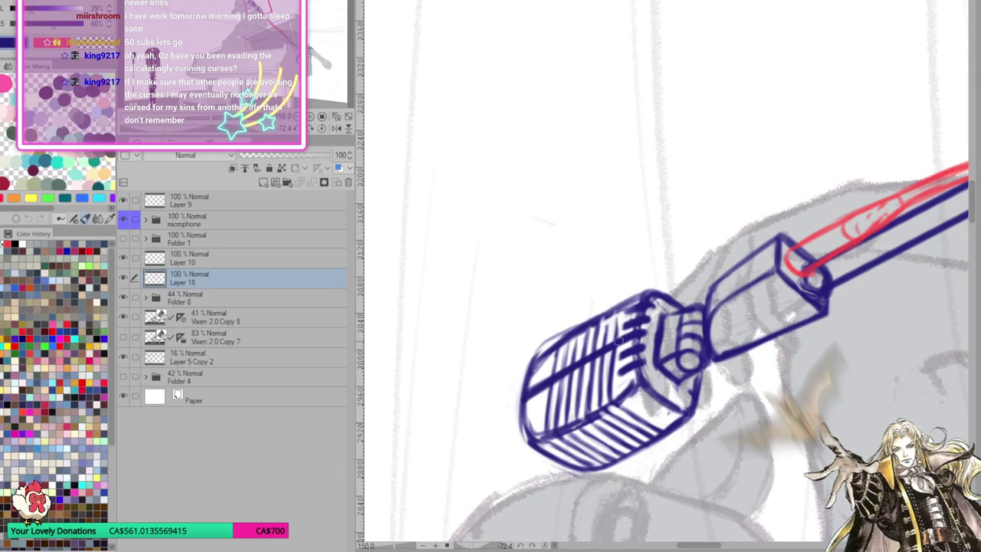
drag(544, 357, 613, 312)
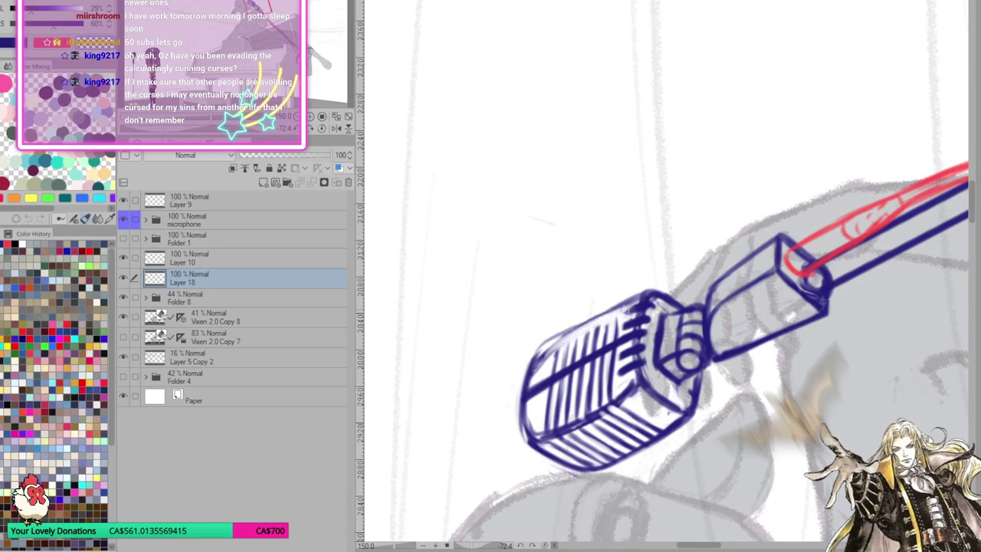
drag(537, 356, 639, 292)
mouse_move(583, 328)
mouse_down()
mouse_move(644, 291)
mouse_move(547, 383)
mouse_up()
Fill the microphone grille with vertical hatching lines from left to right
mouse_move(561, 340)
mouse_down()
mouse_move(549, 375)
mouse_move(564, 367)
mouse_up()
drag(586, 319, 572, 362)
drag(587, 321, 578, 358)
drag(598, 315, 589, 353)
drag(604, 310, 593, 351)
mouse_move(612, 302)
mouse_down()
mouse_move(600, 354)
mouse_move(612, 342)
mouse_move(610, 383)
mouse_up()
drag(624, 339, 615, 387)
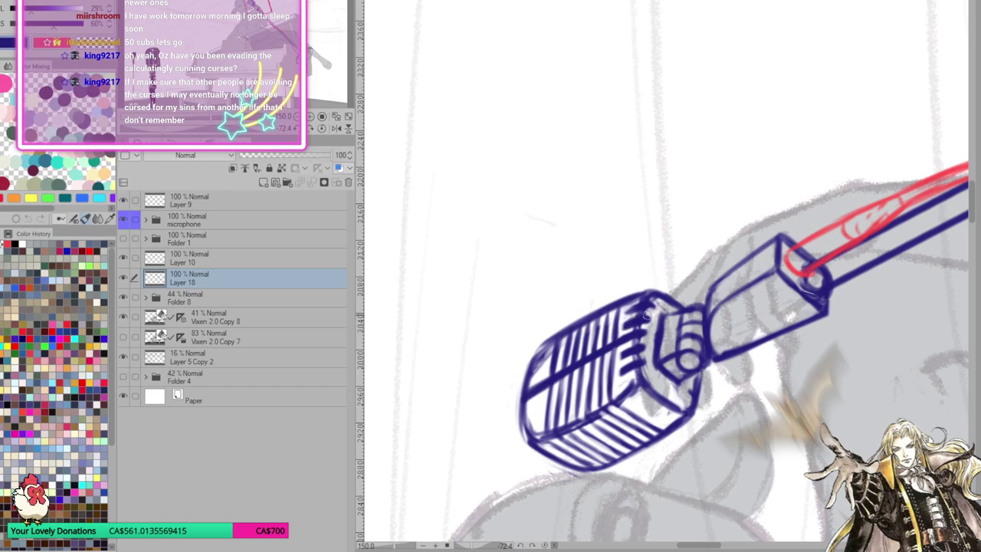
scroll(674, 338, down, 3)
Turn the view so the mic stands upright, lighten the grille's left edge and erase stray strokes
drag(674, 338, 649, 390)
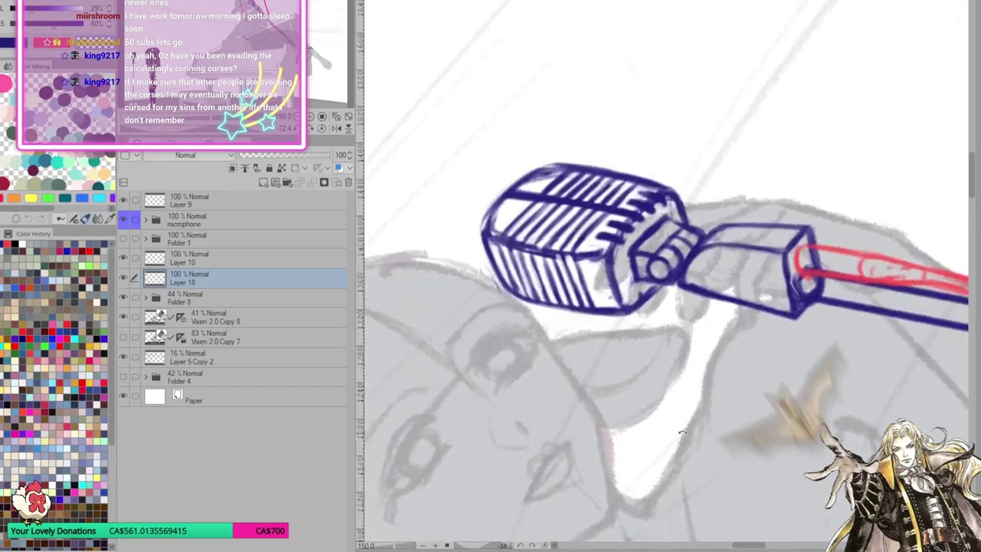
mouse_move(677, 247)
mouse_down()
mouse_move(620, 115)
mouse_move(624, 201)
mouse_move(620, 114)
mouse_move(626, 191)
mouse_up()
drag(621, 111, 628, 202)
drag(738, 408, 668, 215)
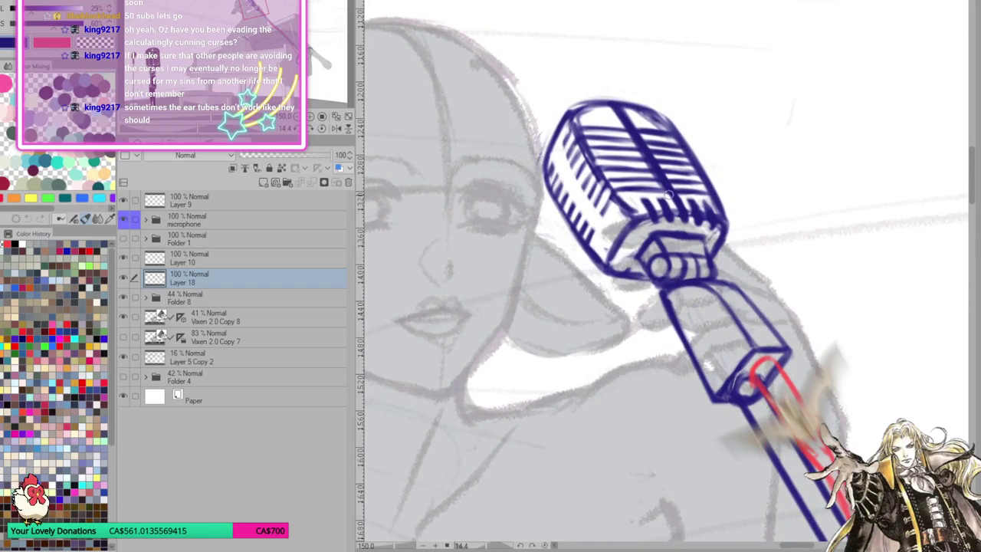
drag(663, 182, 665, 188)
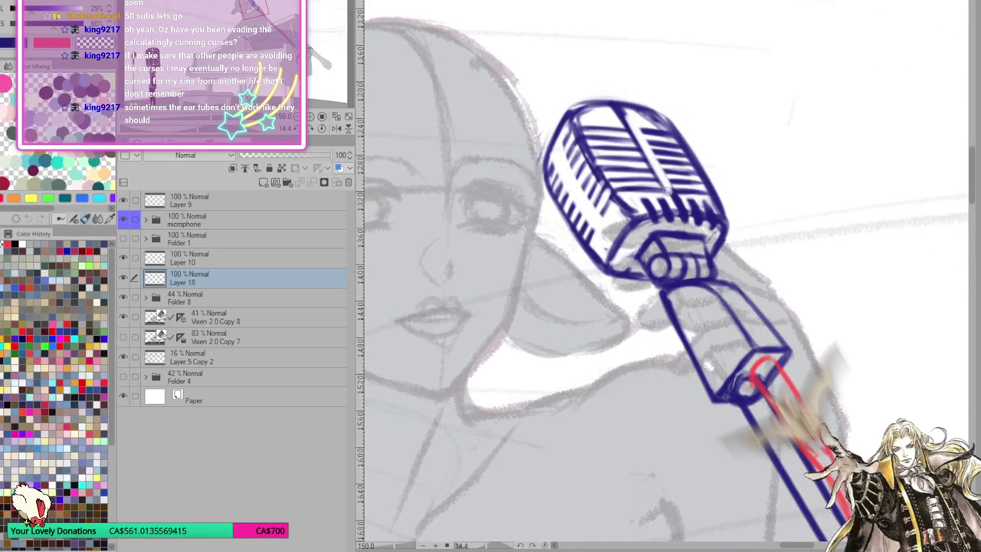
Erase small marks on the grille's left side and add dark strokes along its top
key(minus)
key(minus)
key(minus)
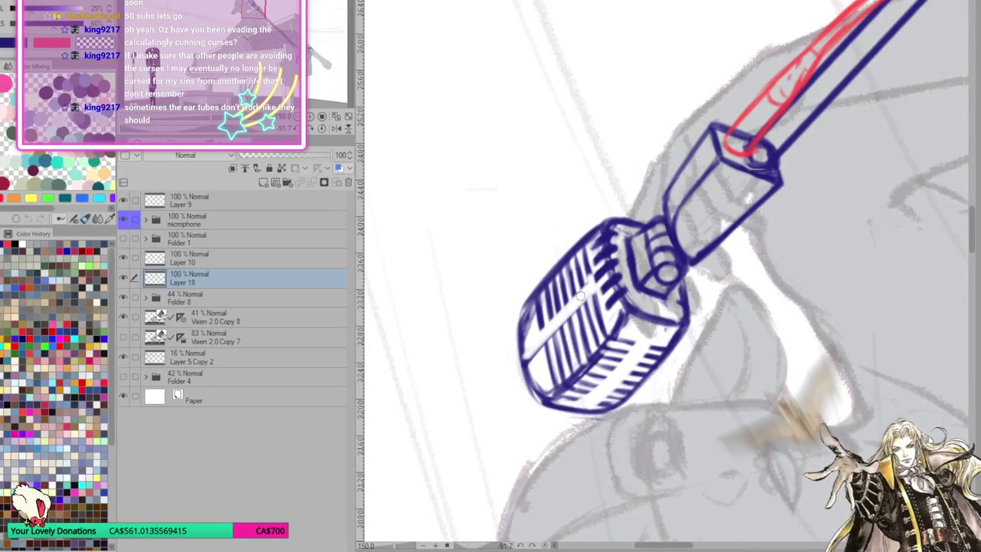
drag(532, 357, 541, 362)
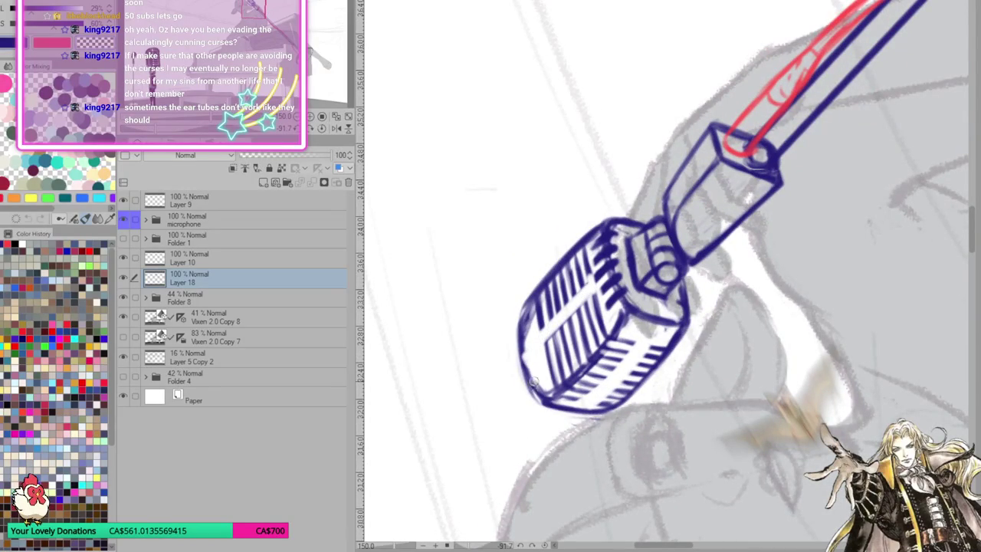
key(asciicircum)
key(asciicircum)
key(asciicircum)
key(asciicircum)
key(minus)
key(minus)
mouse_move(527, 230)
mouse_down()
mouse_move(539, 240)
mouse_move(573, 236)
mouse_up()
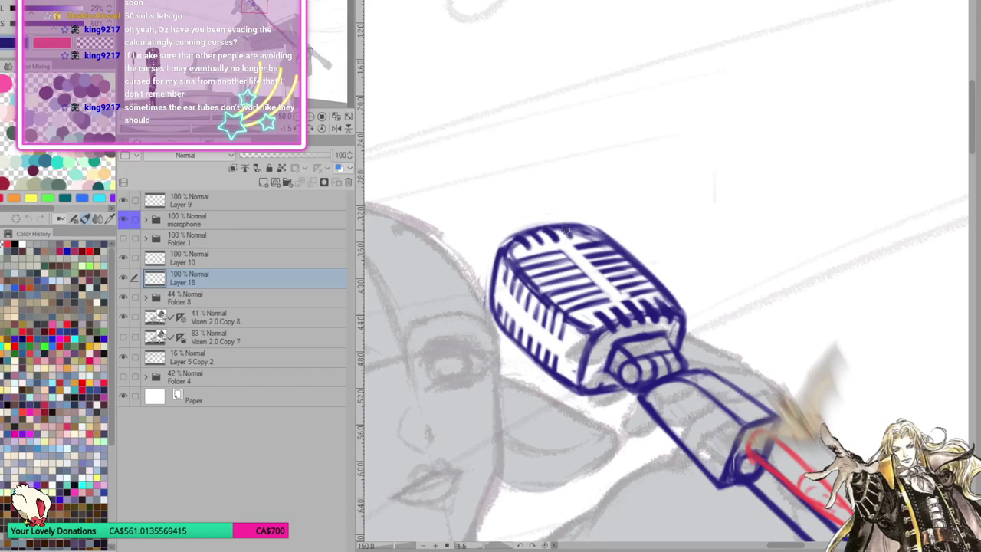
scroll(625, 264, down, 1)
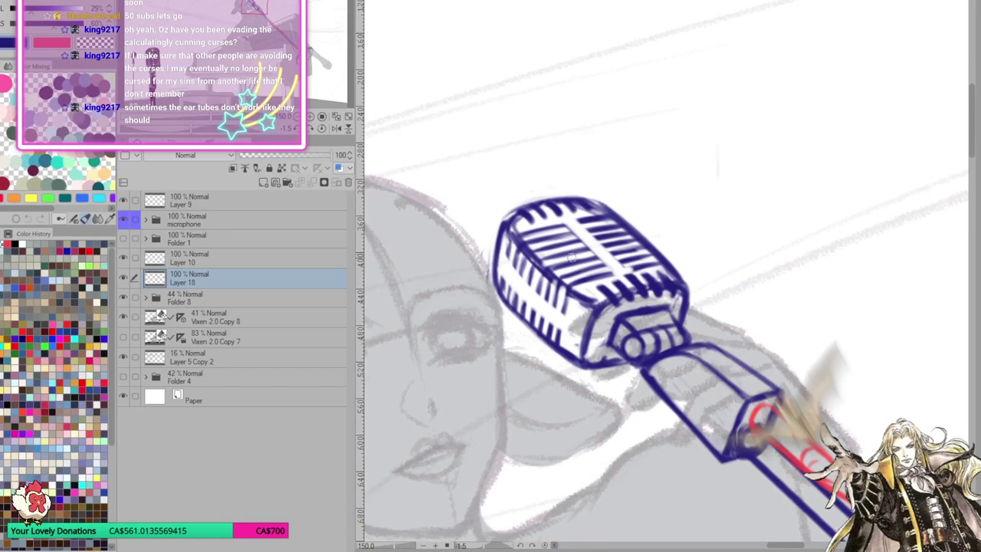
key(ctrl+minus)
key(ctrl+minus)
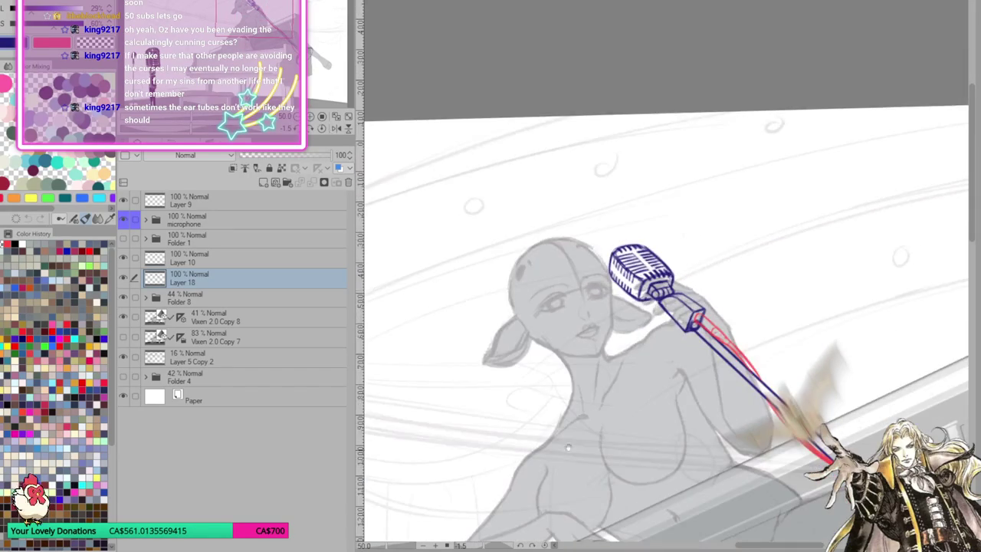
scroll(731, 338, down, 5)
scroll(731, 339, down, 5)
scroll(730, 339, down, 3)
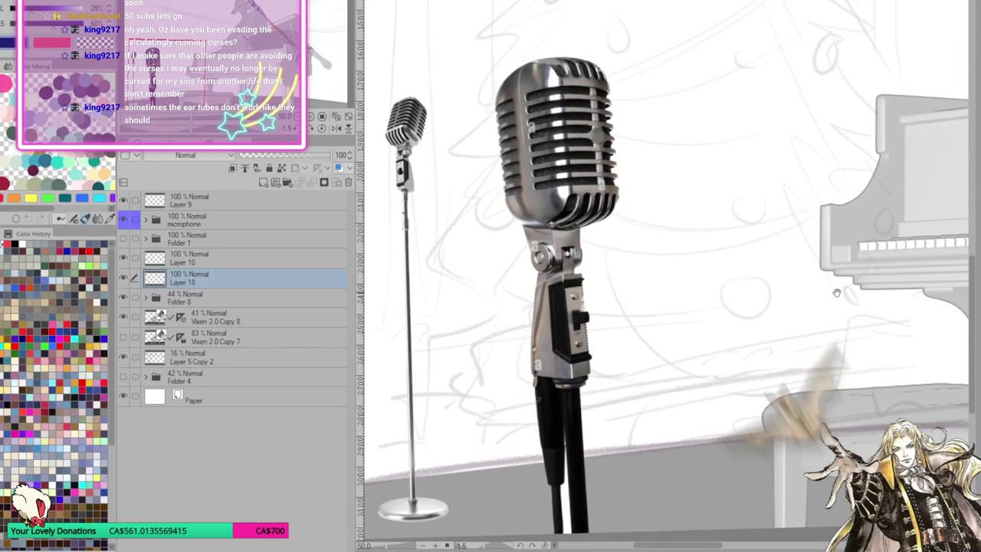
scroll(837, 292, up, 5)
scroll(836, 292, up, 5)
scroll(828, 194, down, 5)
scroll(829, 194, down, 5)
scroll(829, 194, up, 5)
scroll(583, 142, up, 5)
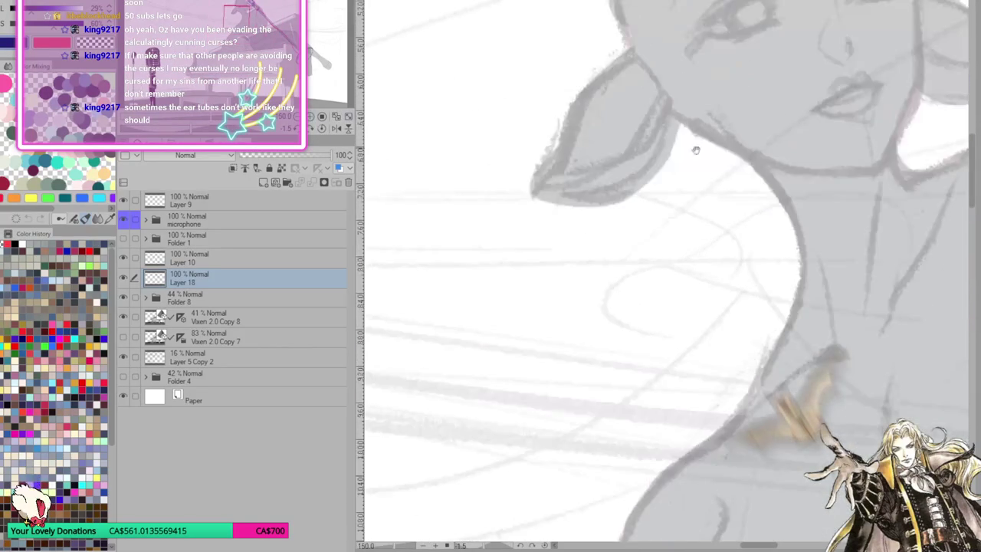
scroll(584, 142, down, 5)
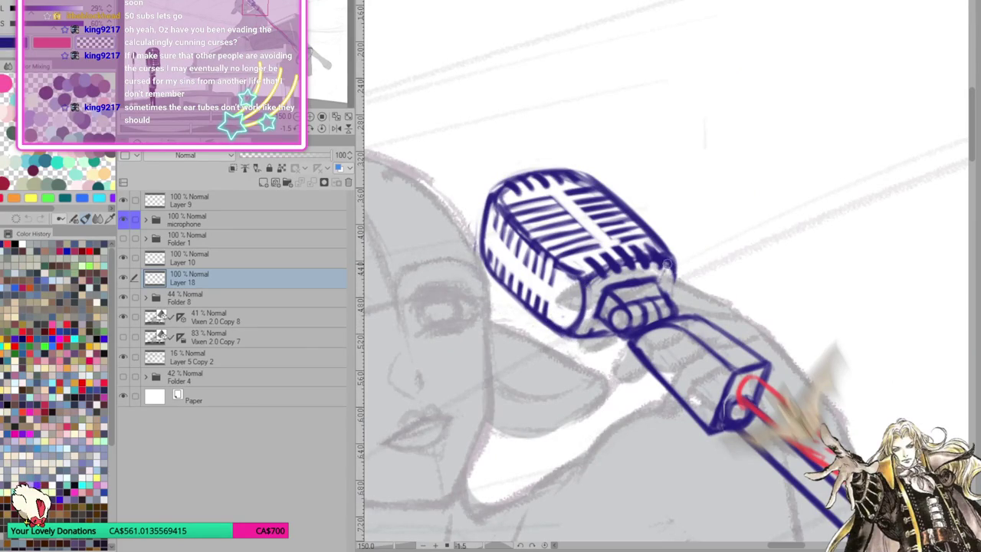
Erase and redraw the mic head's left outline, then reset rotation and fit the scene
mouse_move(481, 253)
mouse_down()
mouse_move(494, 203)
mouse_move(479, 234)
mouse_up()
mouse_move(490, 187)
mouse_down()
mouse_move(475, 257)
mouse_move(475, 226)
mouse_move(495, 213)
mouse_move(477, 232)
mouse_move(477, 255)
mouse_up()
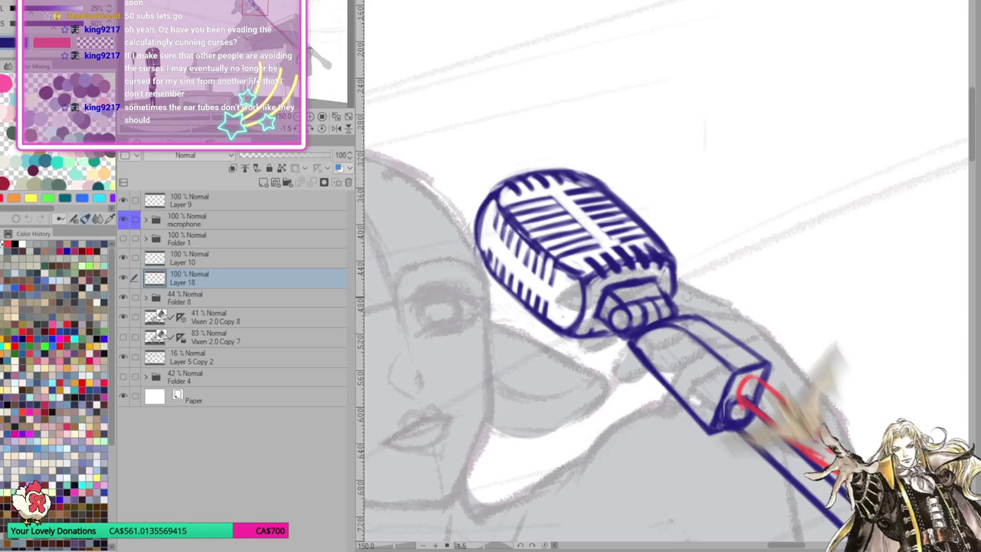
drag(682, 263, 580, 371)
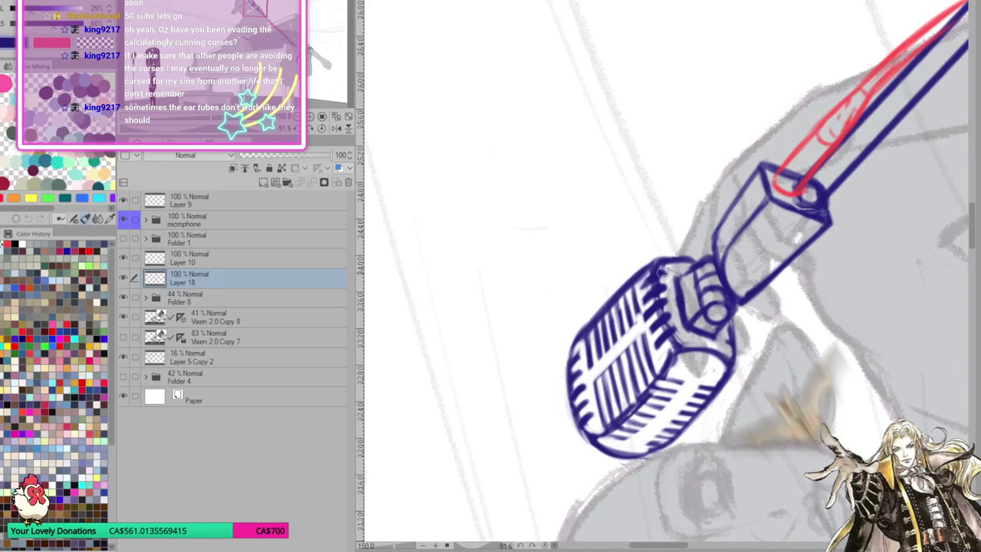
drag(648, 282, 549, 285)
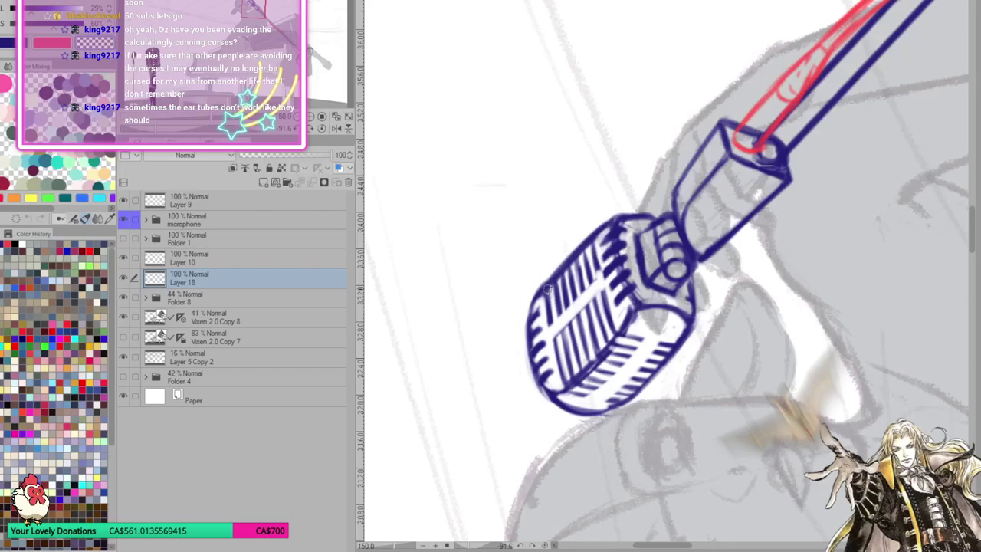
click(322, 125)
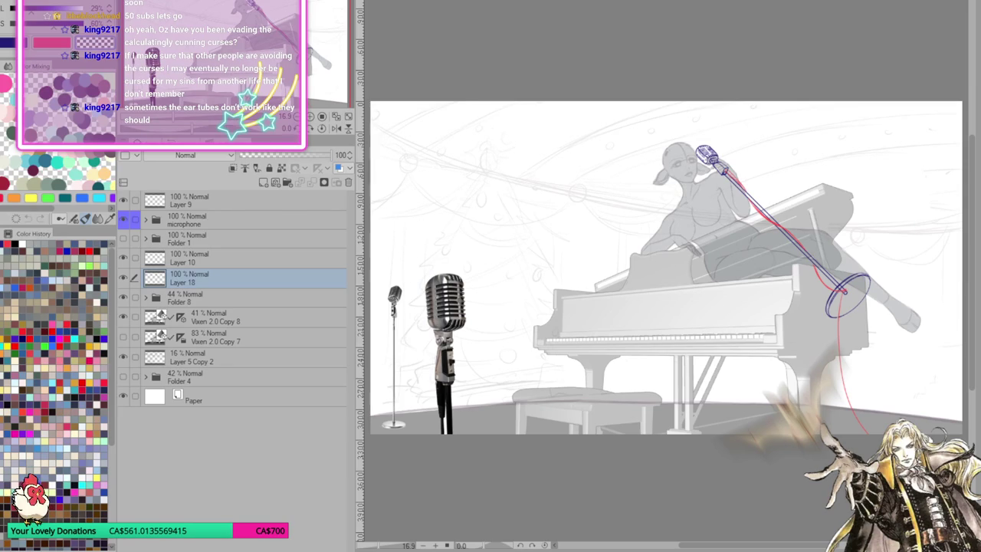
Test a 15° canvas rotation, level it again, and hide the two microphone reference photos
click(310, 129)
click(322, 129)
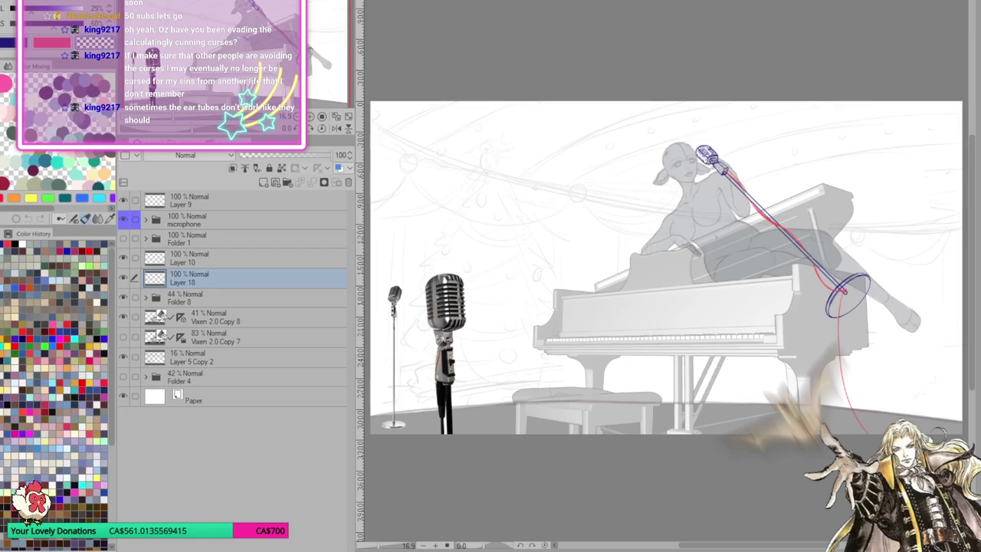
key(ctrl+z)
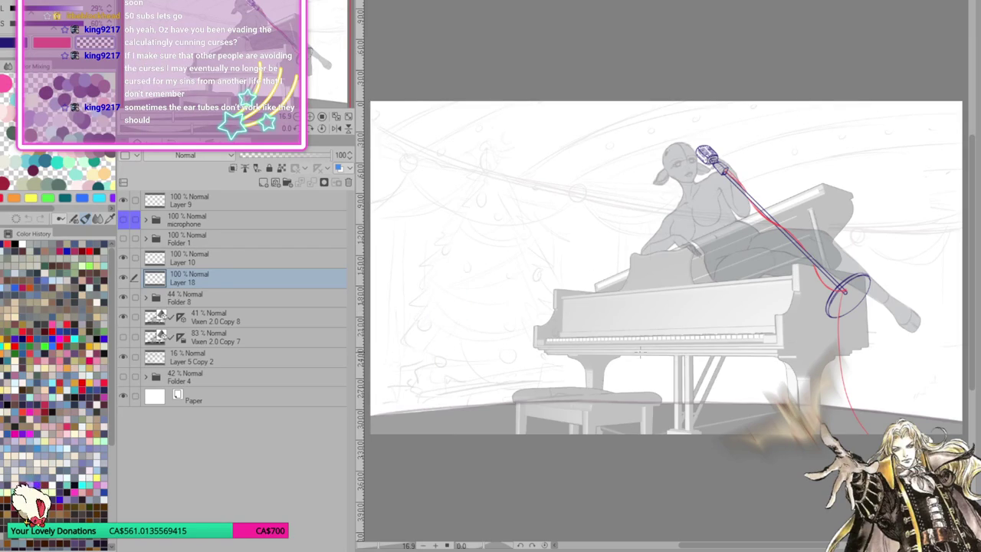
scroll(667, 268, down, 1)
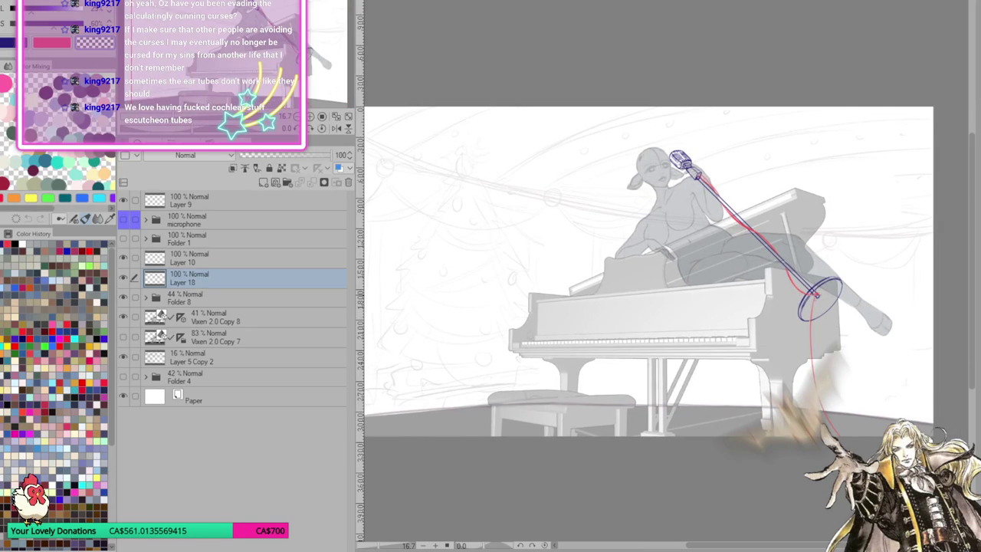
scroll(844, 370, up, 1)
scroll(844, 371, up, 2)
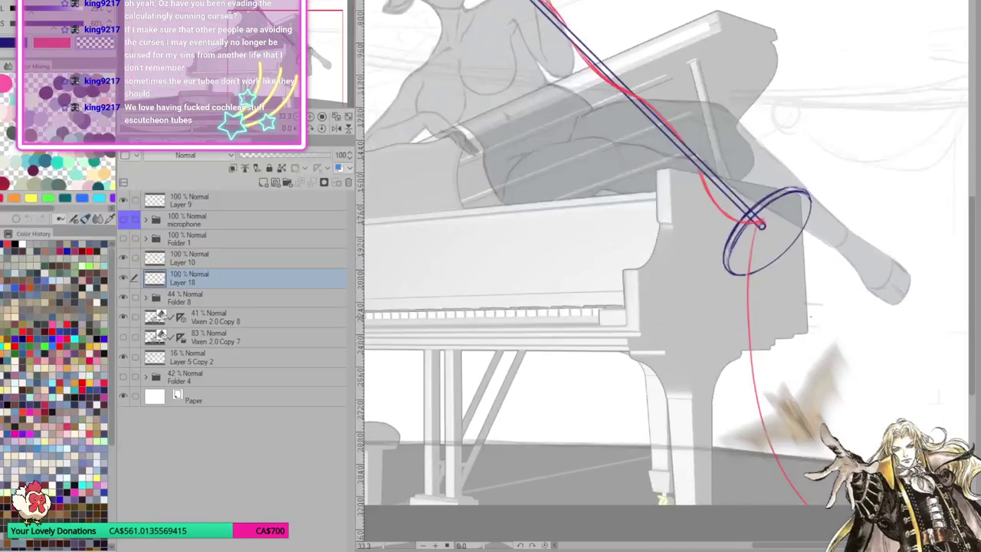
scroll(844, 370, up, 2)
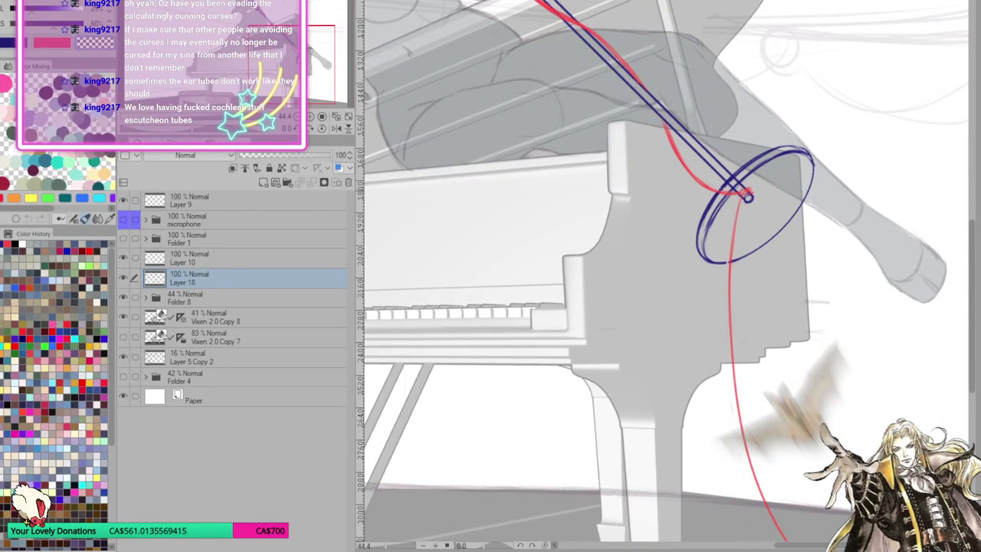
scroll(713, 399, down, 1)
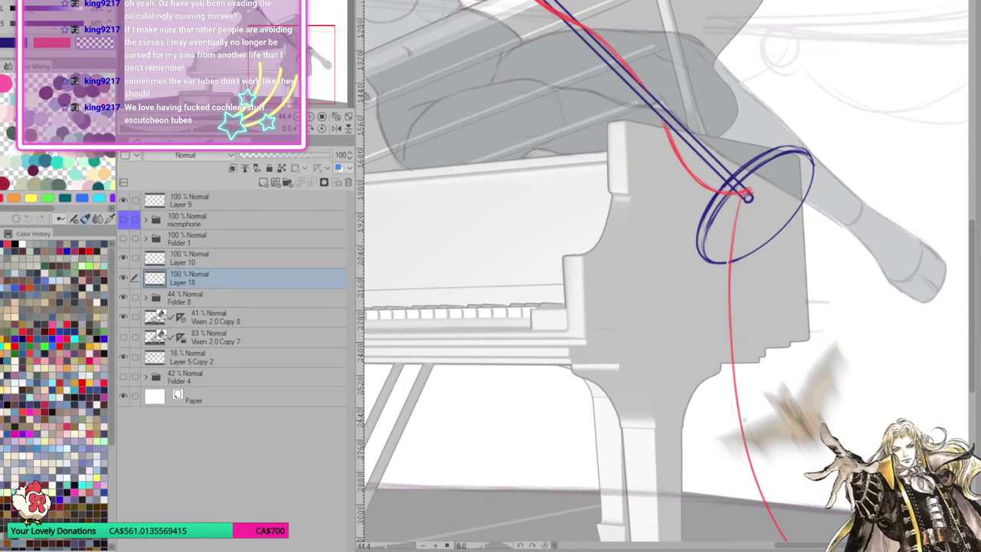
scroll(713, 398, down, 2)
scroll(734, 460, up, 1)
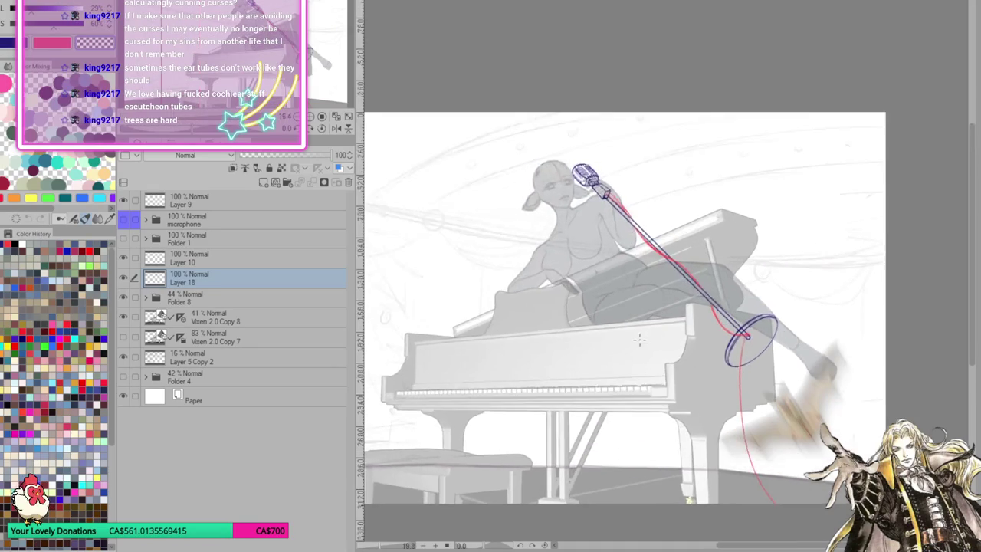
scroll(636, 383, down, 1)
scroll(583, 345, up, 1)
scroll(542, 312, up, 1)
scroll(542, 312, down, 1)
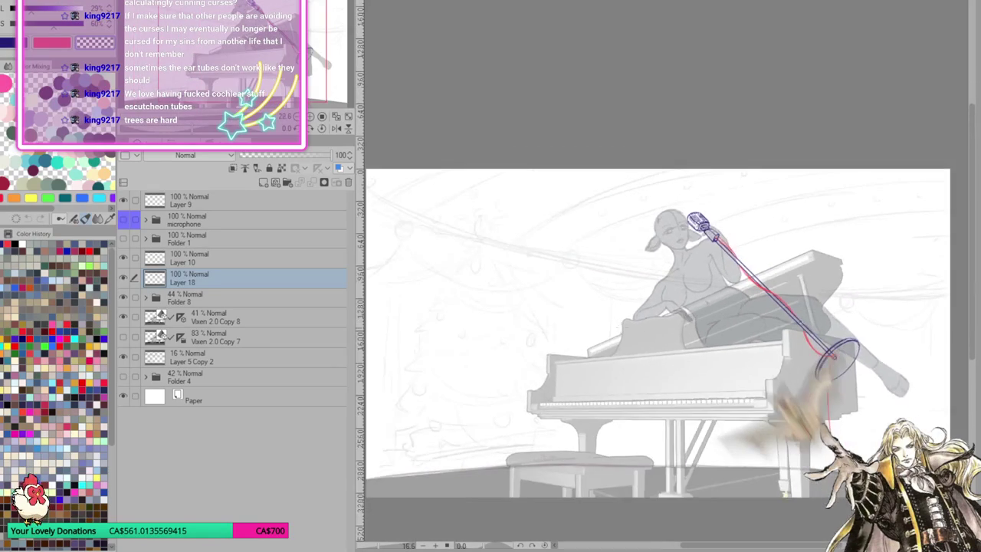
scroll(725, 348, down, 1)
scroll(724, 347, up, 1)
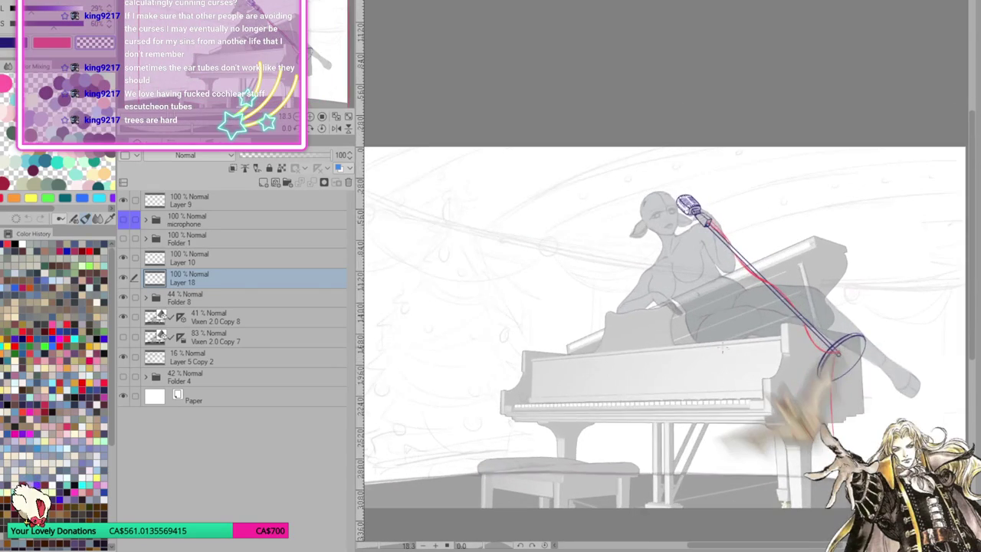
scroll(706, 333, up, 1)
scroll(644, 325, up, 1)
scroll(585, 314, up, 1)
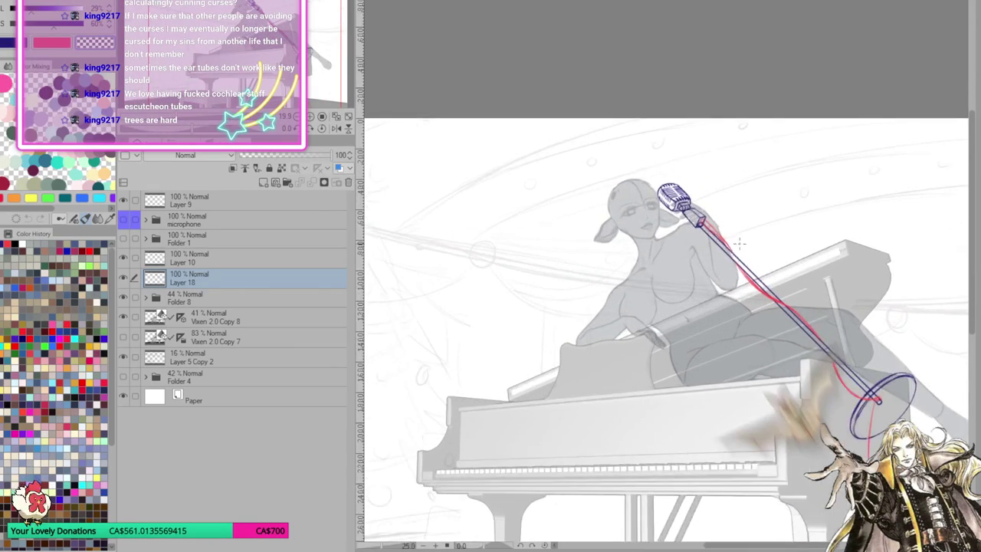
scroll(595, 311, up, 1)
scroll(617, 305, up, 1)
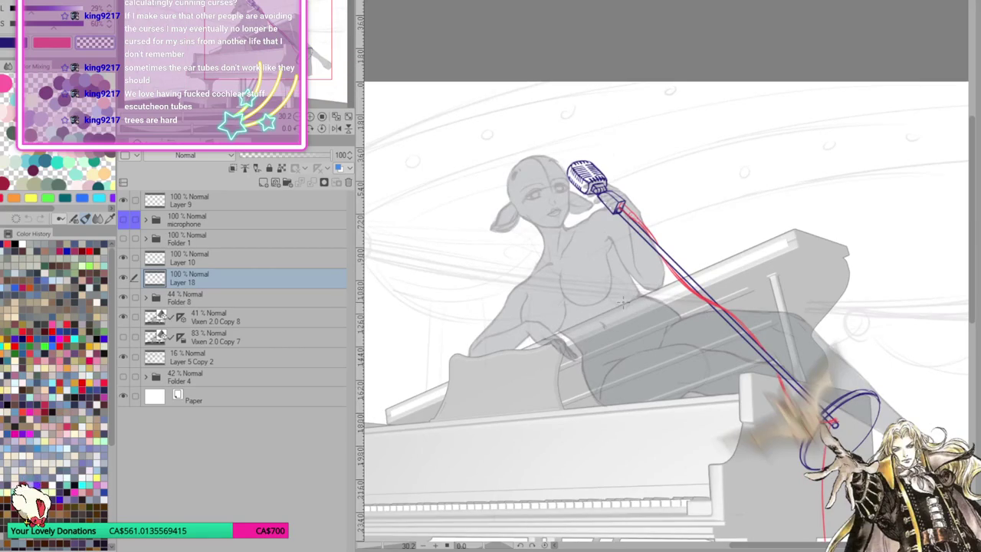
scroll(614, 276, up, 1)
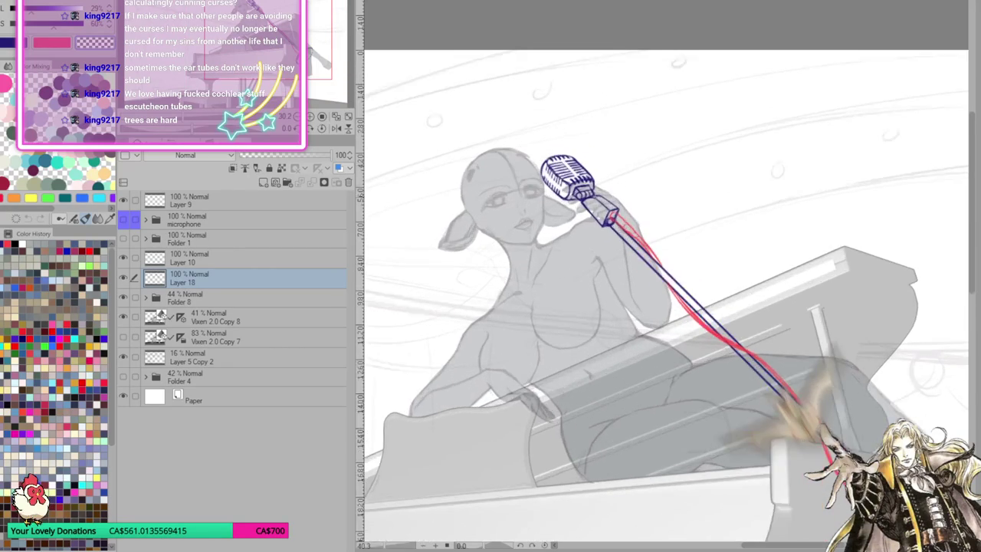
scroll(602, 246, up, 1)
scroll(590, 222, up, 1)
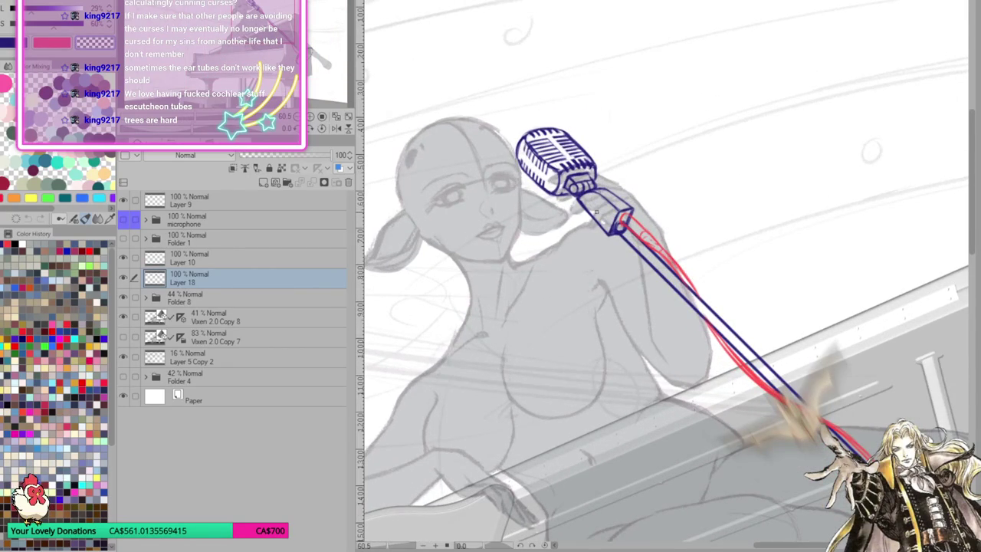
scroll(719, 340, down, 2)
scroll(720, 339, down, 1)
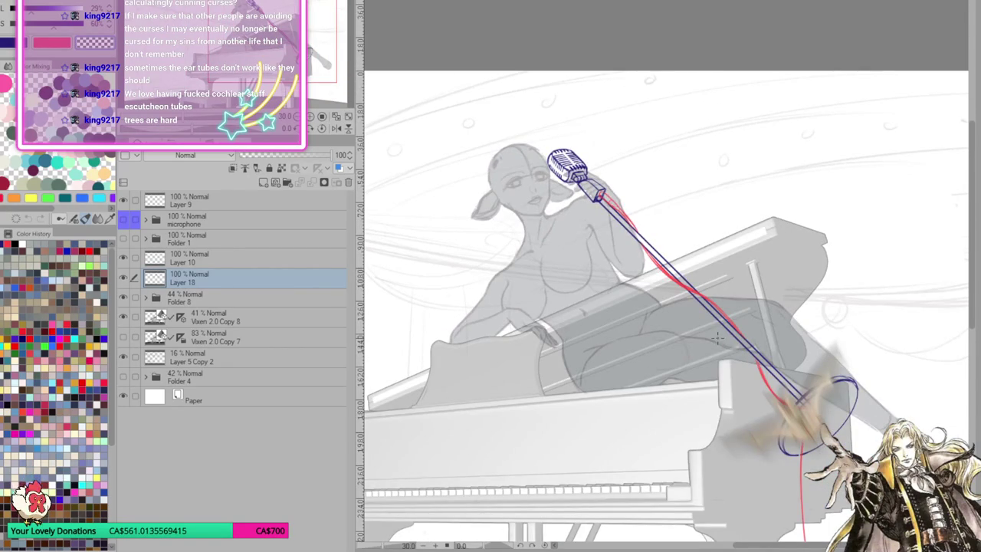
scroll(719, 340, down, 1)
scroll(660, 338, down, 1)
scroll(614, 334, up, 1)
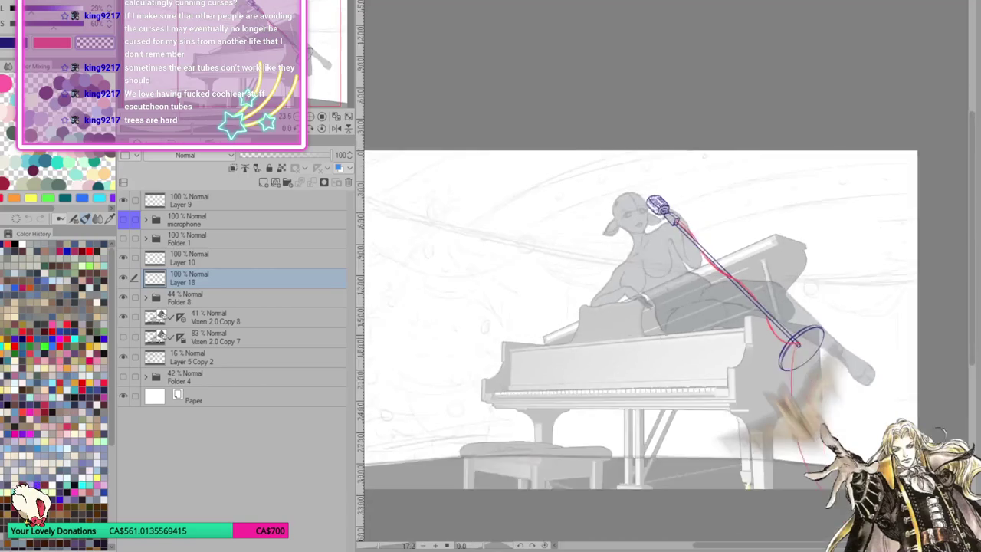
scroll(597, 331, up, 1)
scroll(597, 331, up, 1)
scroll(537, 306, up, 1)
scroll(410, 257, up, 1)
click(237, 258)
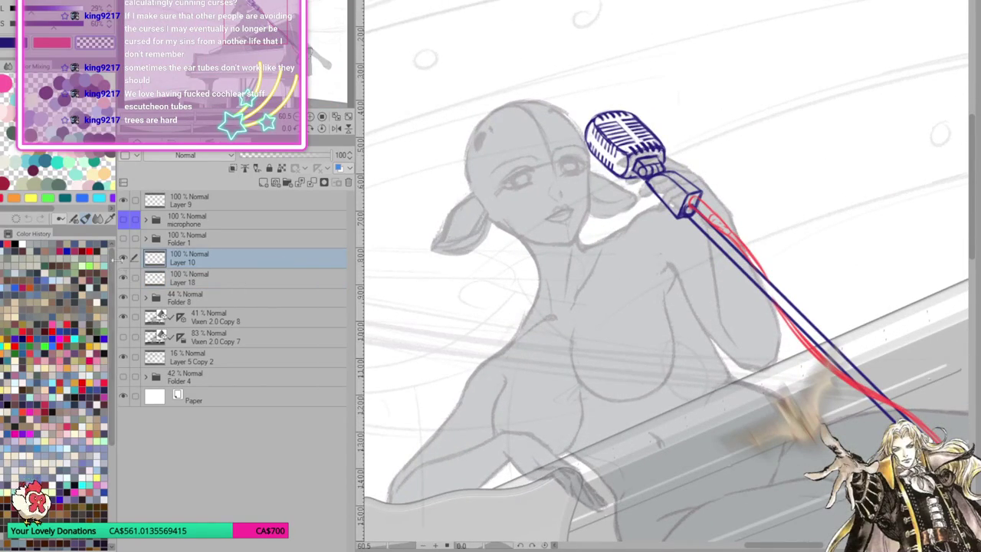
Add a new layer above Layer 10 and pick a light blue drawing colour
click(262, 184)
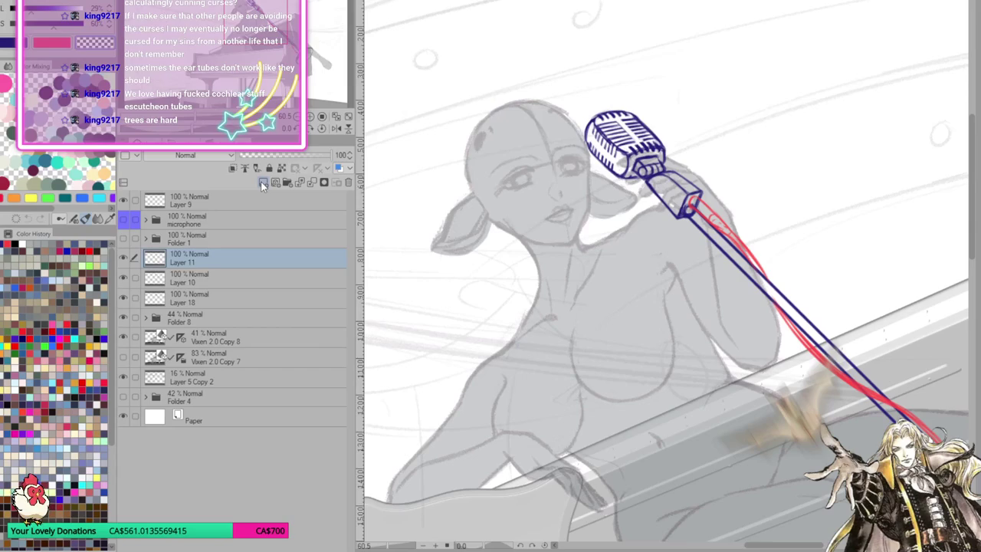
click(61, 6)
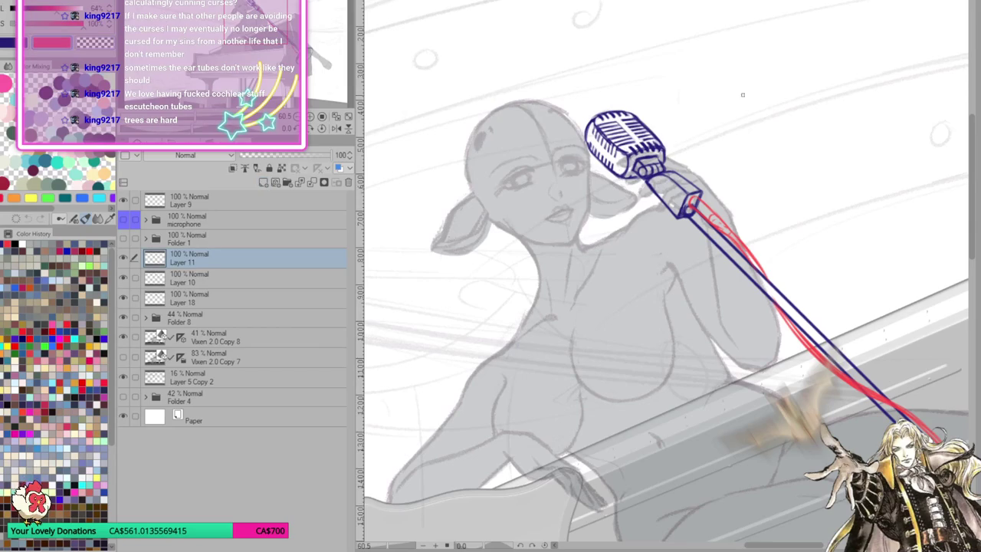
click(57, 9)
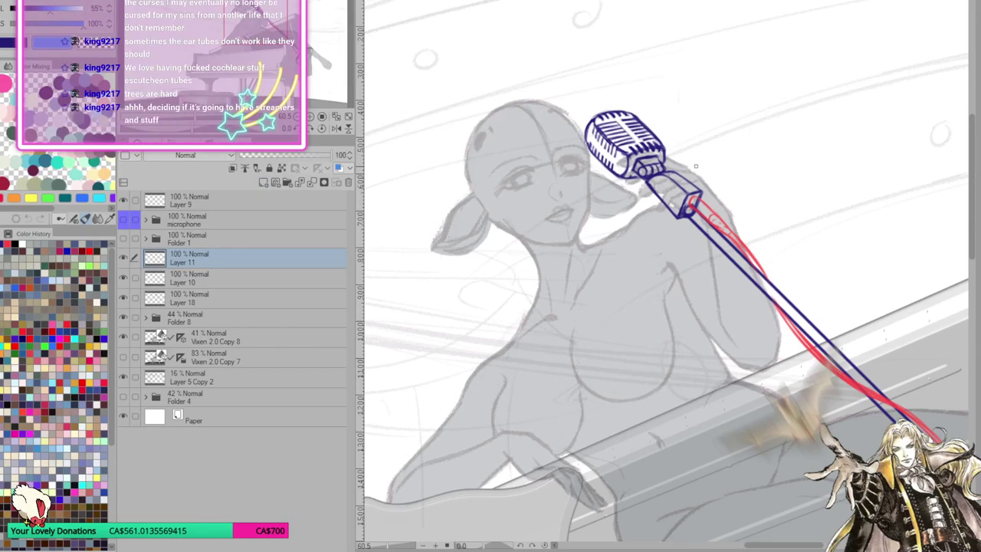
Check the blue microphone sketch layer, set its opacity to 56%, and fit the canvas
click(124, 300)
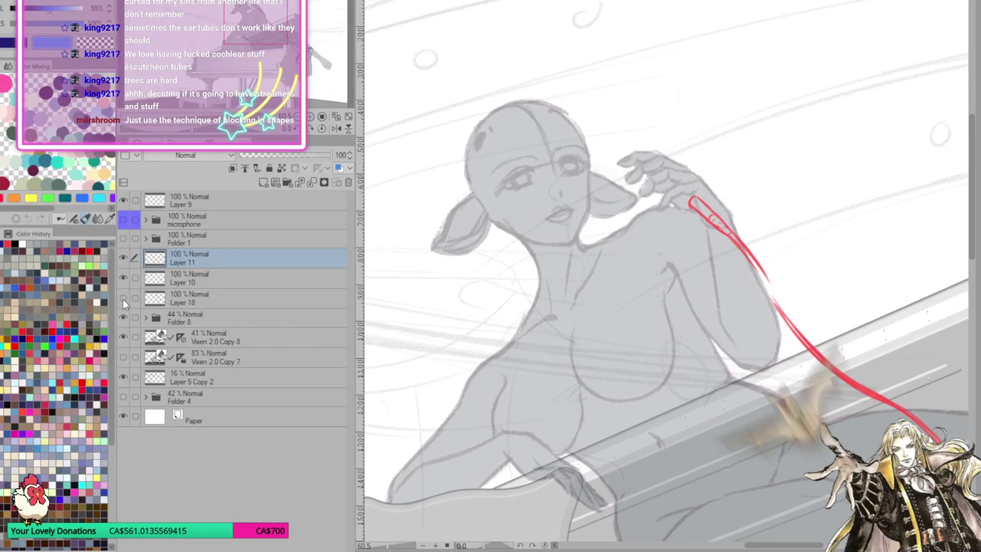
click(123, 299)
click(219, 299)
click(294, 155)
click(225, 258)
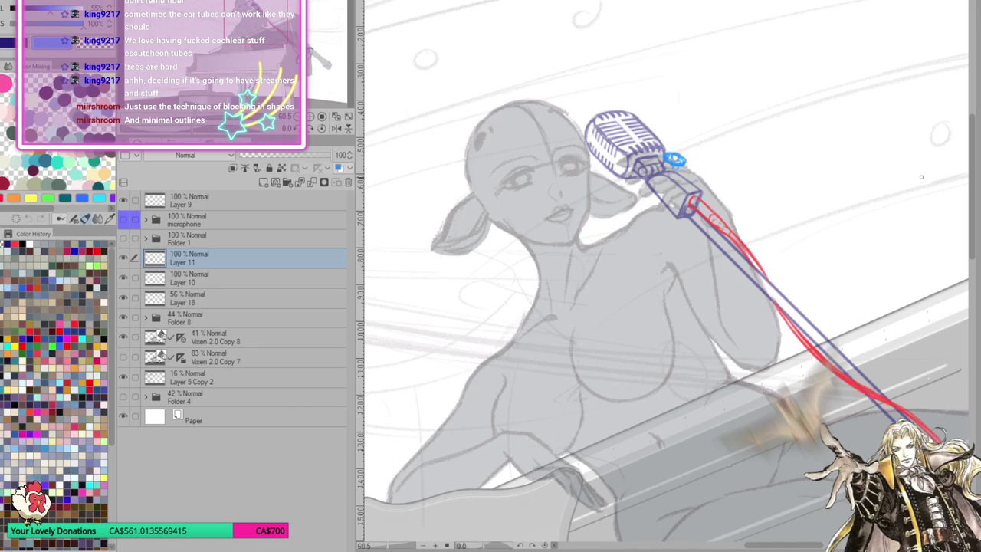
click(328, 115)
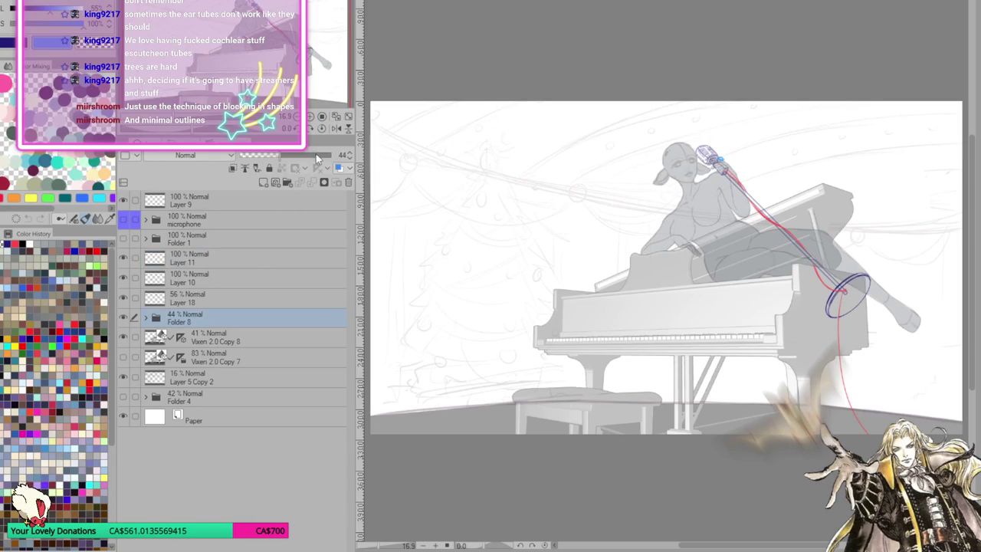
Set Folder 8 to 100% opacity, select Layer 11, zoom in, and peek at the other document
key(ctrl+z)
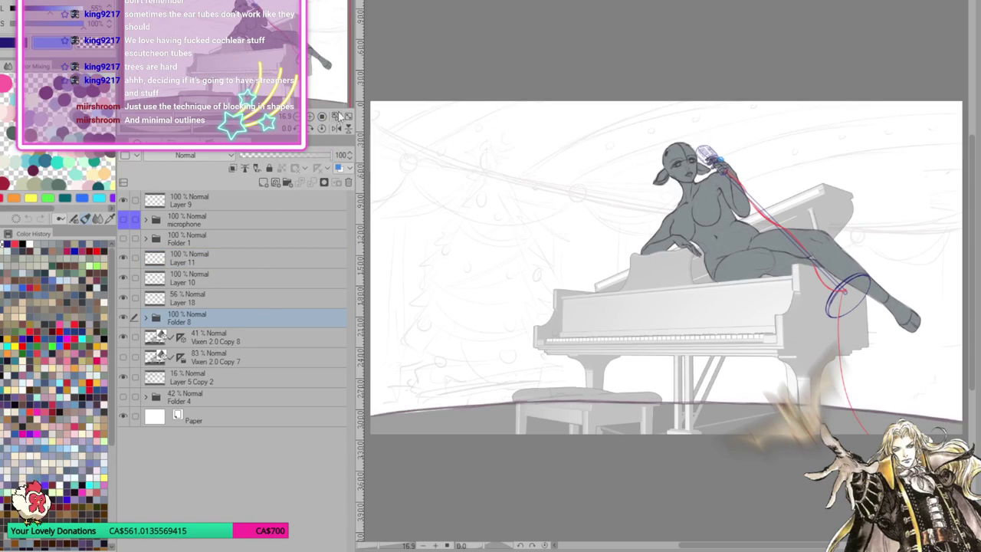
click(202, 258)
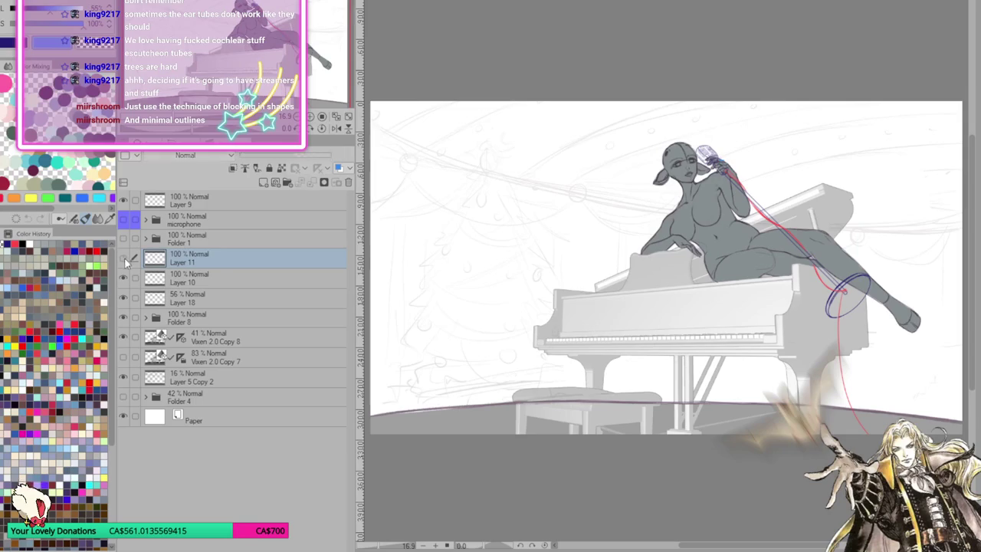
click(312, 118)
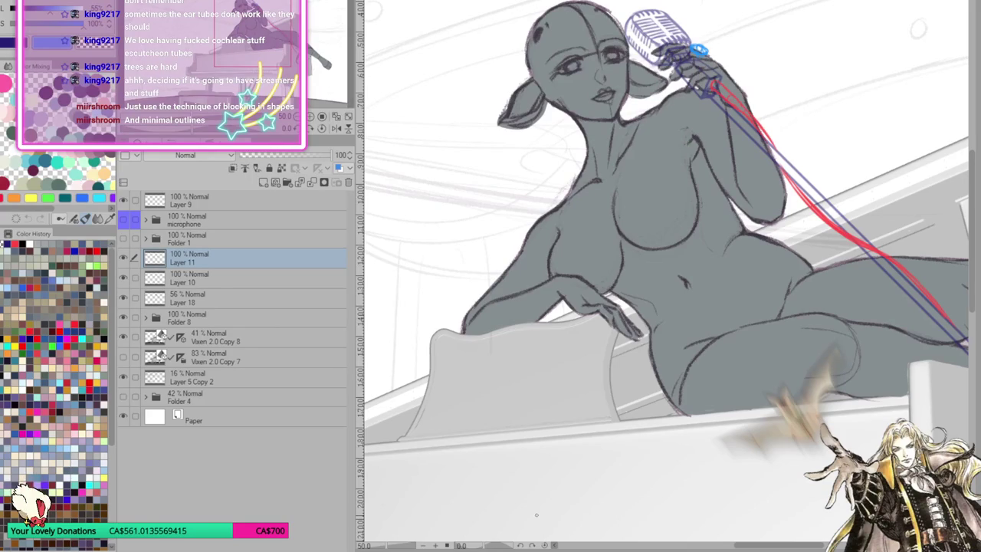
scroll(542, 335, down, 3)
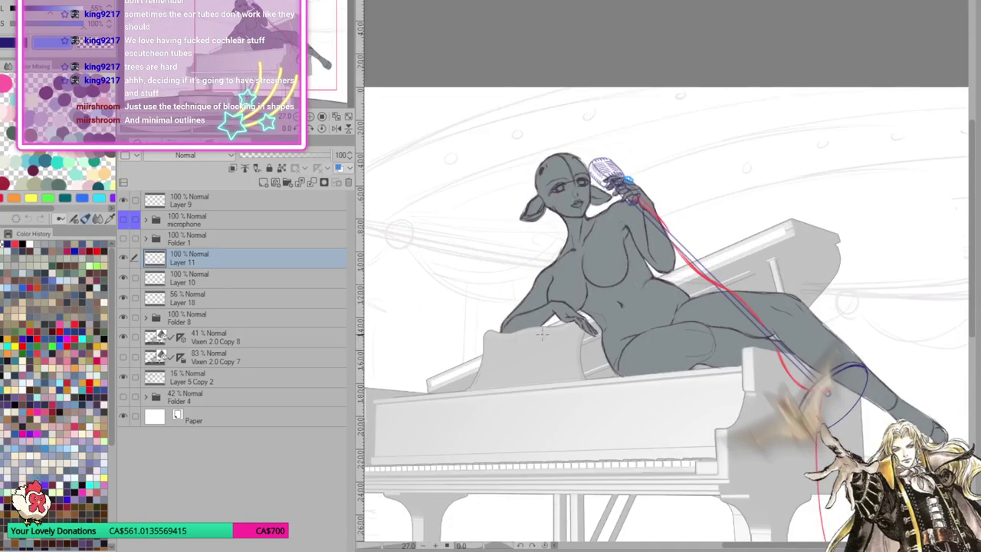
scroll(652, 230, up, 1)
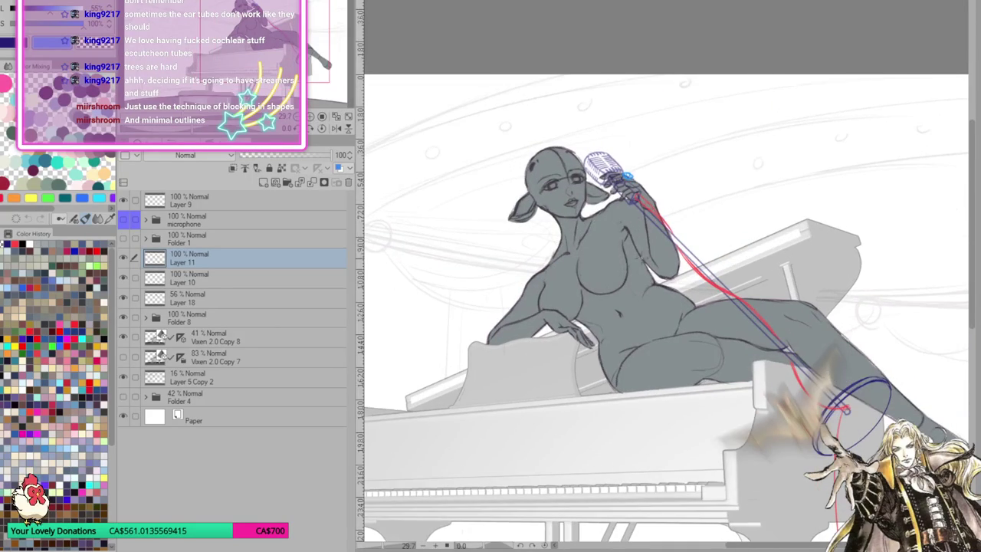
scroll(580, 228, up, 1)
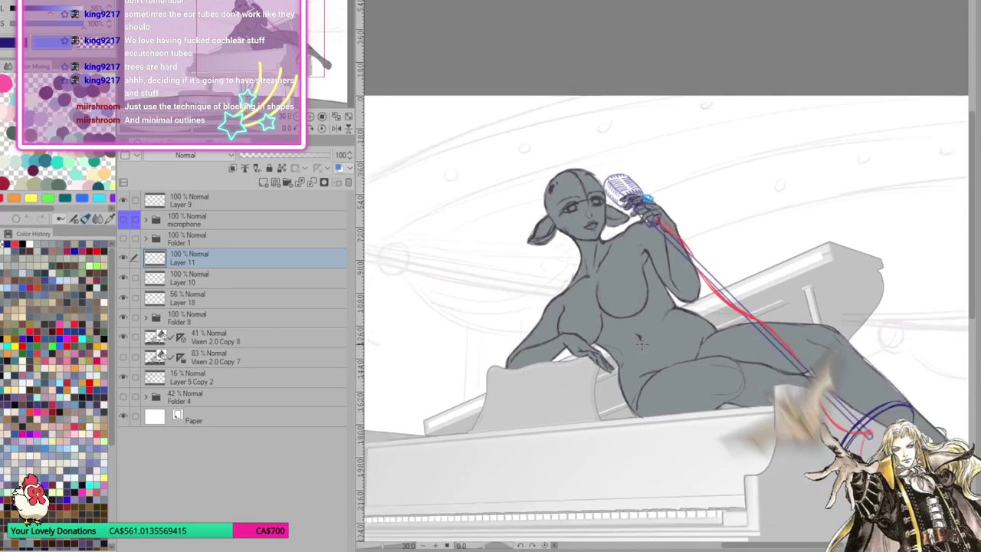
key(ctrl+Tab)
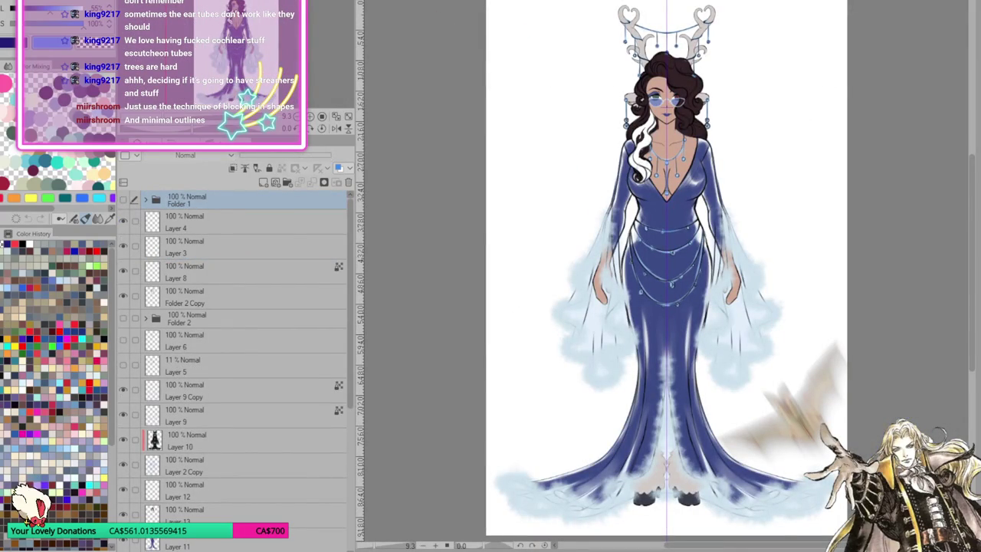
key(ctrl+Tab)
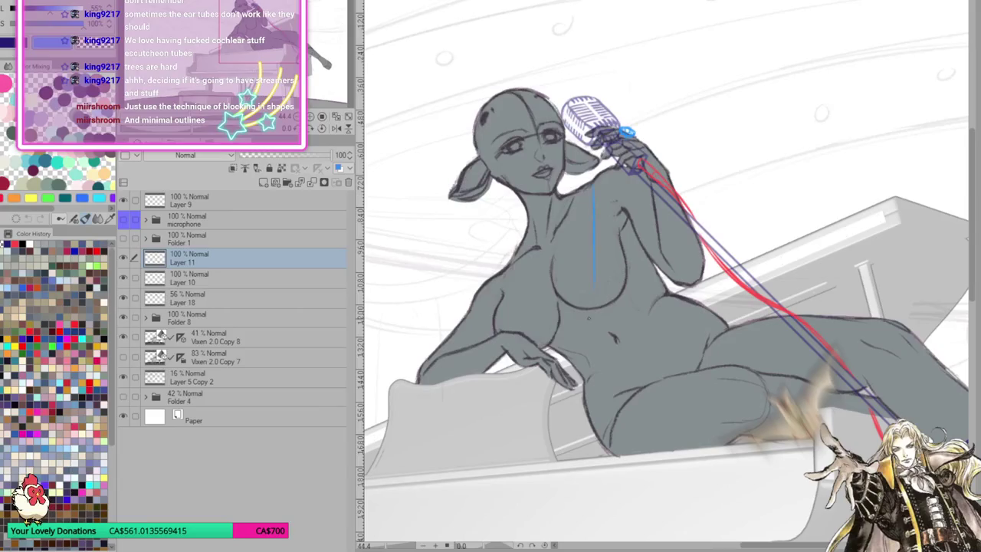
Draw the blue centre strap line down the torso and a short stroke at its side
scroll(217, 152, down, 1)
scroll(217, 153, down, 1)
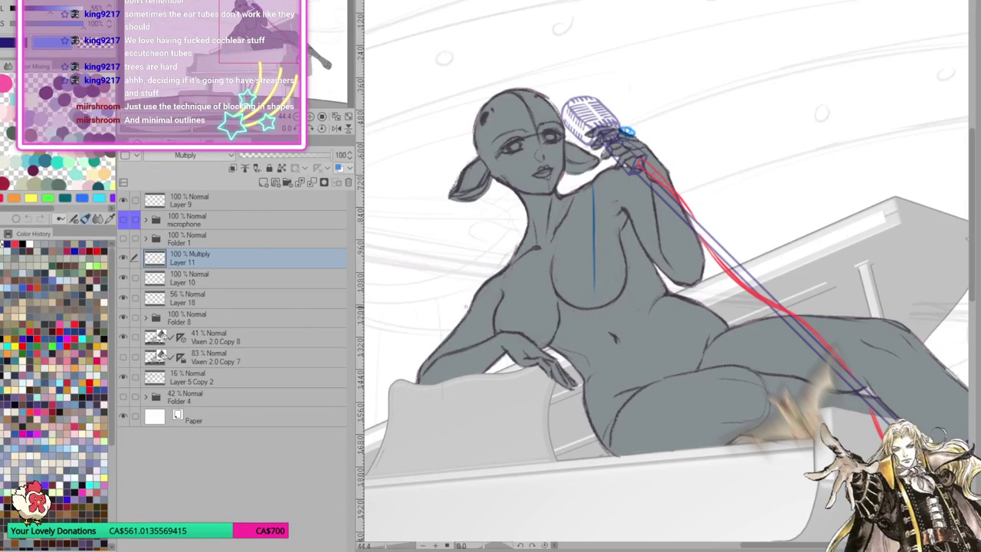
drag(592, 178, 592, 285)
drag(594, 246, 586, 347)
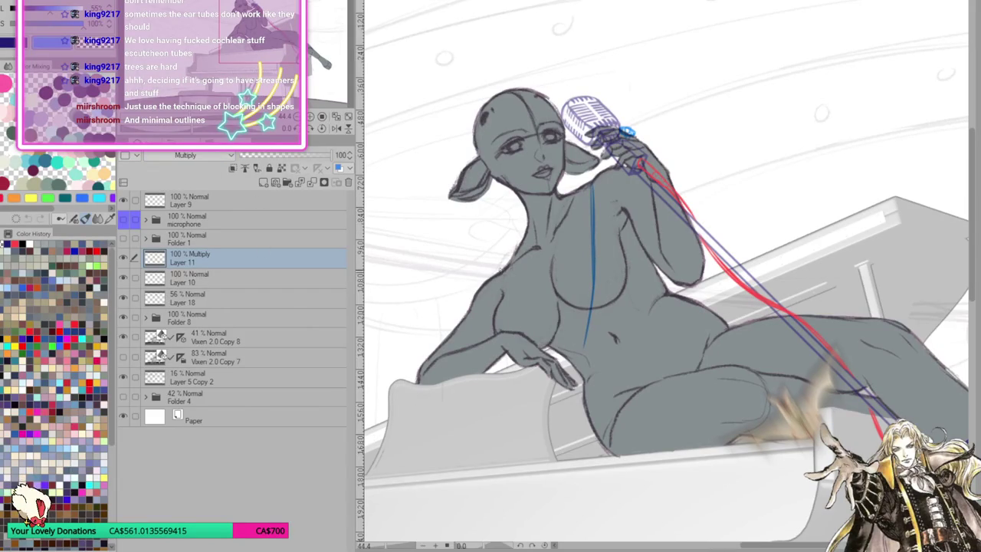
mouse_move(502, 285)
mouse_down()
mouse_move(521, 313)
mouse_move(580, 353)
mouse_up()
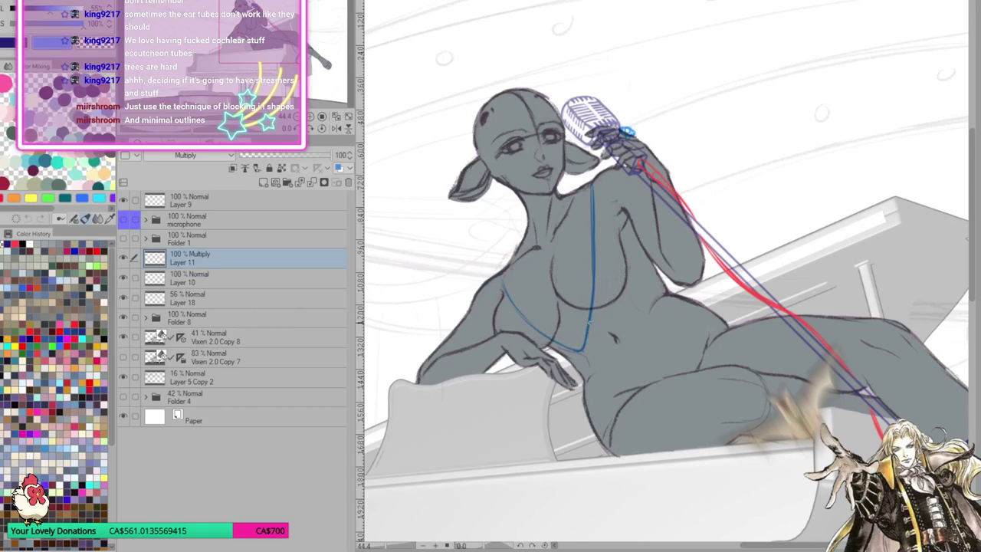
Darken and retrace the blue torso line on a horizontally mirrored view, then unmirror it
click(336, 128)
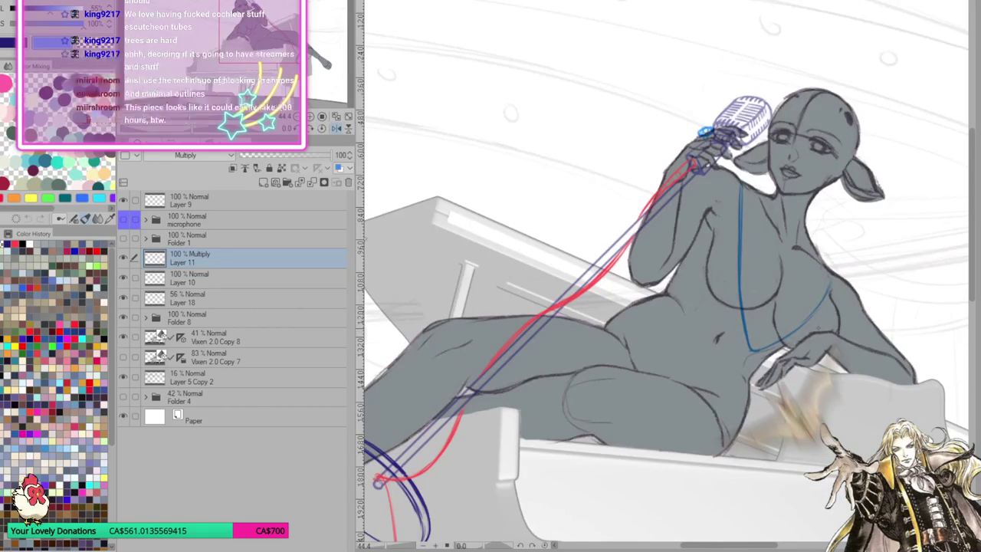
mouse_move(743, 196)
mouse_down()
mouse_move(739, 351)
mouse_move(803, 325)
mouse_move(830, 287)
mouse_move(826, 270)
mouse_up()
drag(825, 304, 821, 260)
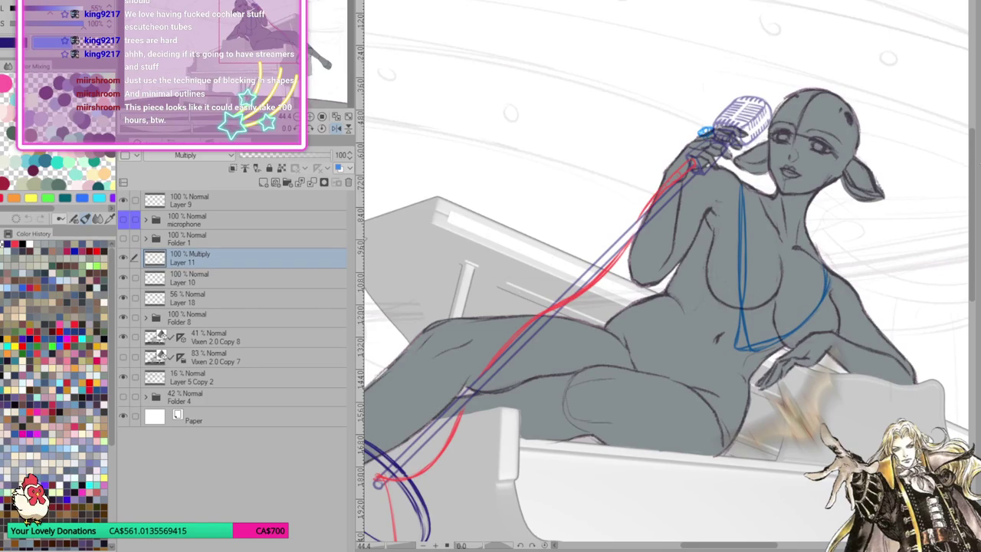
click(338, 129)
Clean up and redraw the vertical blue strap and darken the bikini line under the bust
mouse_move(595, 225)
mouse_down()
mouse_move(594, 310)
mouse_move(592, 239)
mouse_up()
drag(588, 254, 592, 314)
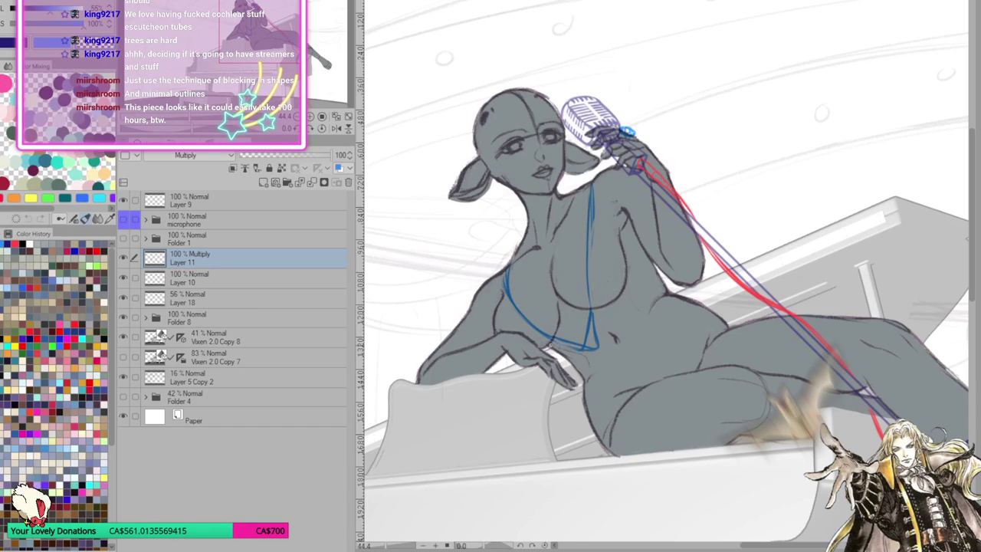
drag(569, 346, 587, 348)
mouse_move(588, 313)
mouse_down()
mouse_move(593, 337)
mouse_move(584, 347)
mouse_up()
drag(590, 310, 590, 222)
drag(586, 281, 589, 224)
mouse_move(592, 216)
mouse_down()
mouse_move(592, 181)
mouse_move(589, 302)
mouse_up()
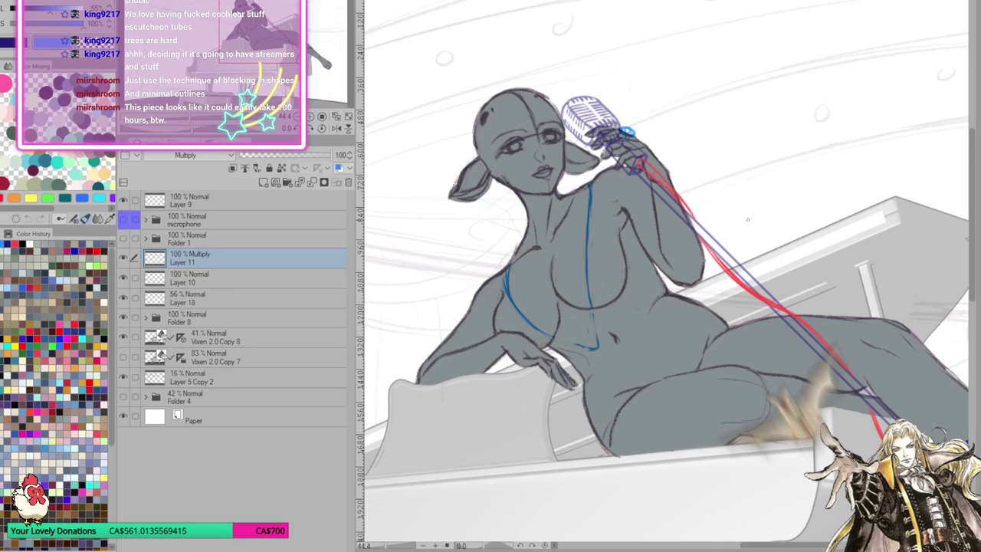
drag(534, 327, 599, 352)
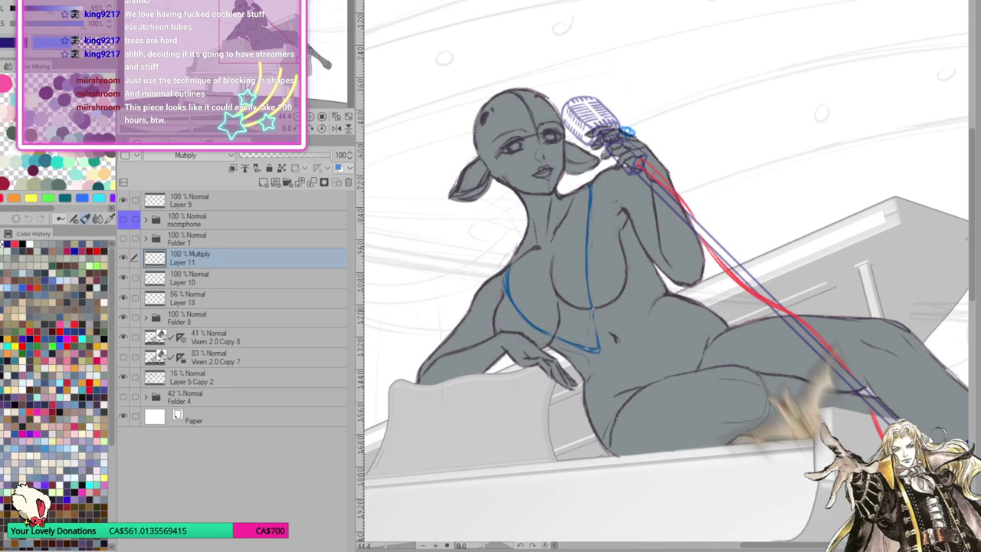
Undo the last strokes and touch up the short bikini stroke and lower strap line
key(ctrl+z)
key(ctrl+z)
key(ctrl+z)
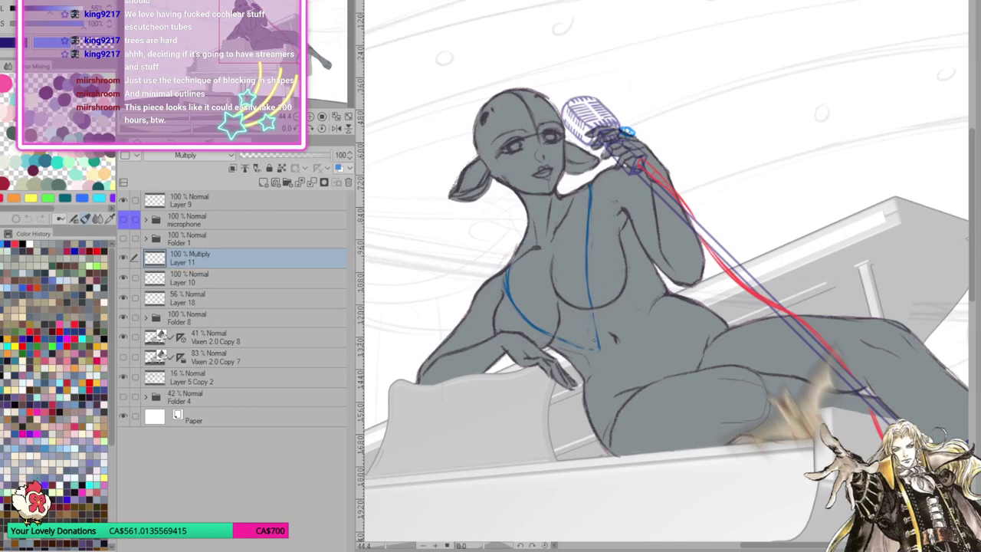
drag(566, 342, 595, 349)
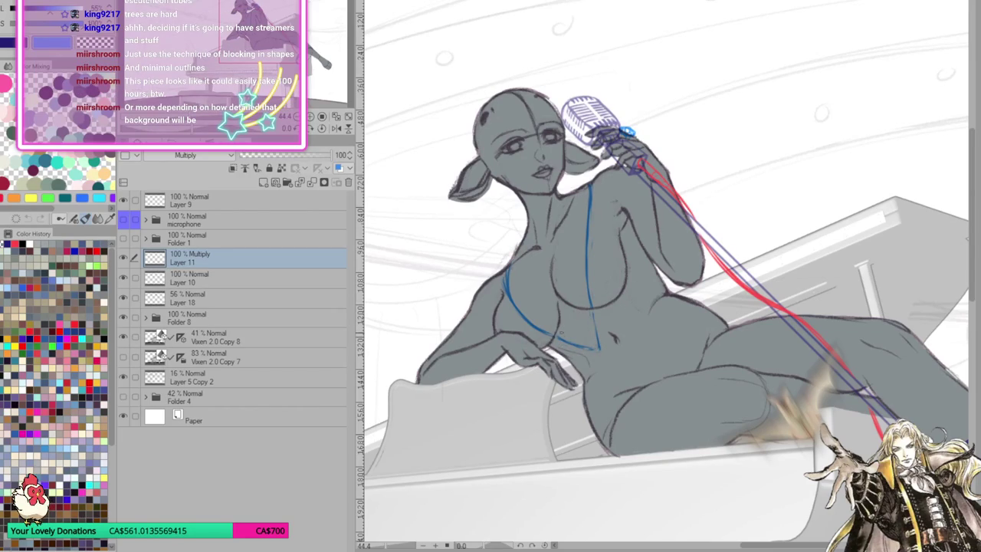
drag(566, 337, 584, 337)
mouse_move(590, 300)
mouse_down()
mouse_move(585, 332)
mouse_move(584, 260)
mouse_up()
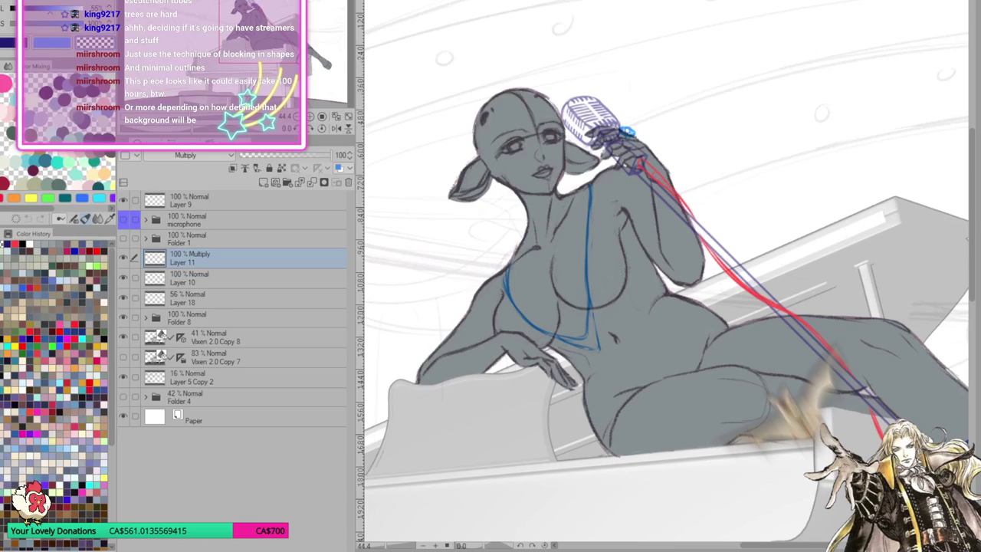
drag(592, 277, 590, 309)
mouse_move(588, 245)
mouse_down()
mouse_move(598, 351)
mouse_move(538, 331)
mouse_up()
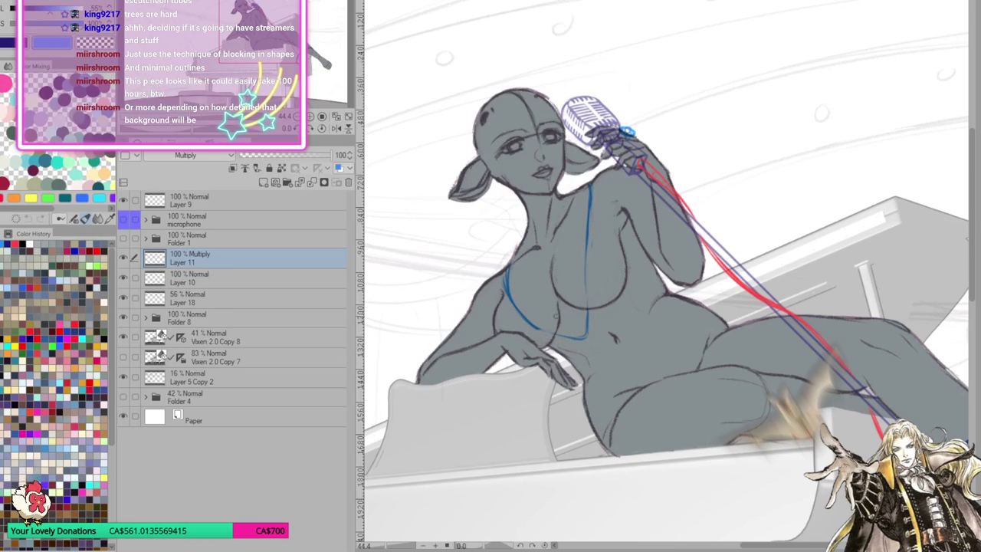
Draw a blue curve beneath the breast and trace the centre strap on the mirrored view
drag(514, 308, 543, 329)
mouse_move(503, 289)
mouse_down()
mouse_move(549, 332)
mouse_move(589, 339)
mouse_up()
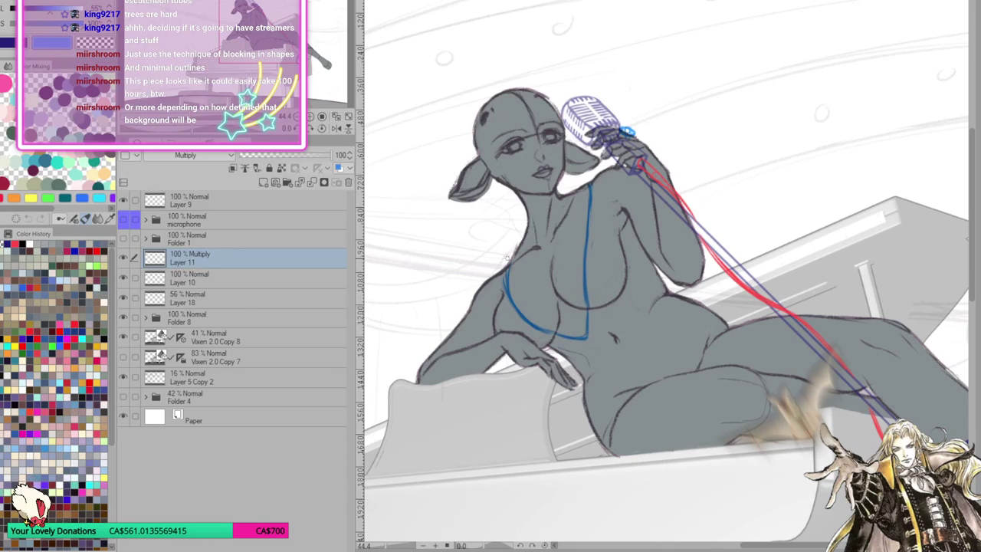
key(h)
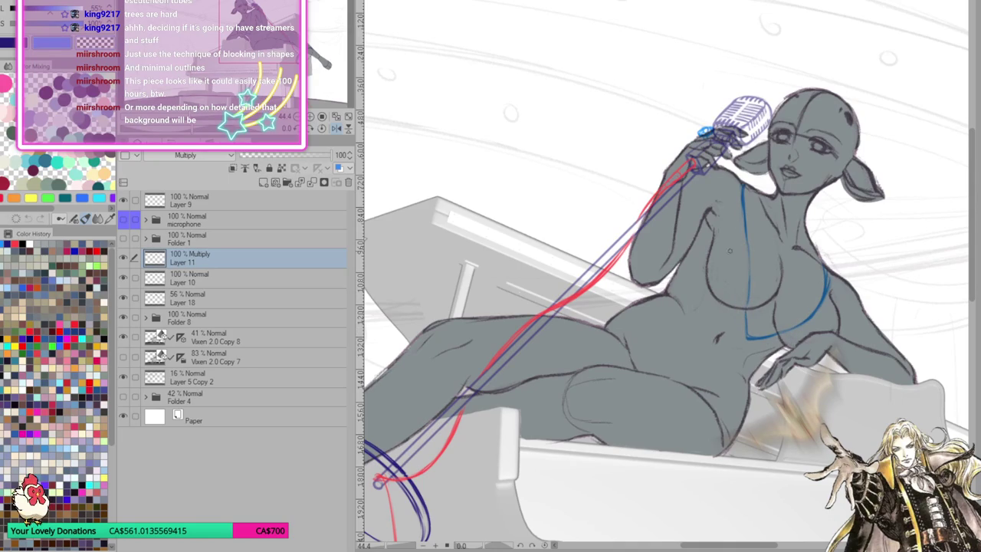
drag(741, 188, 746, 337)
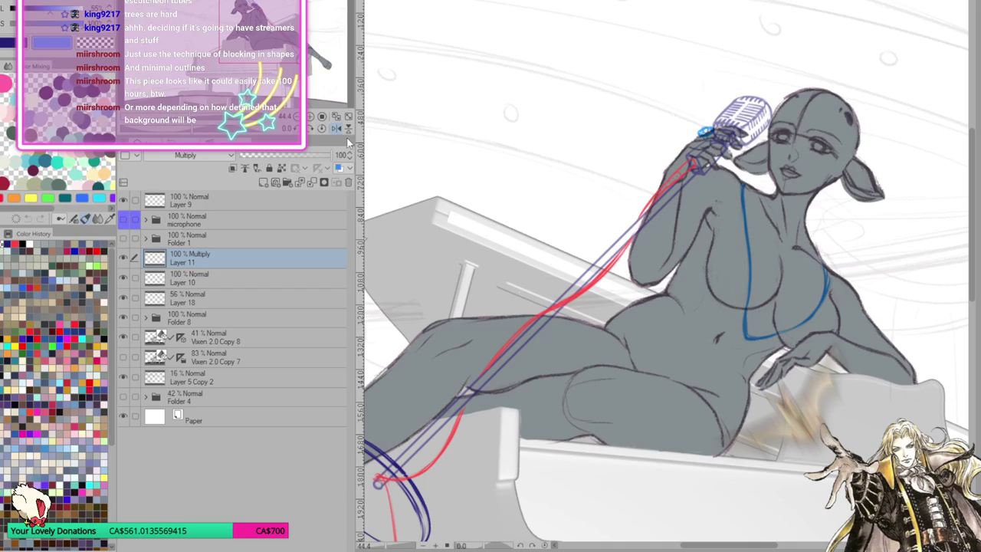
key(ctrl+0)
Unmirror the view, zoom in and pan to the head, chest and microphone
key(h)
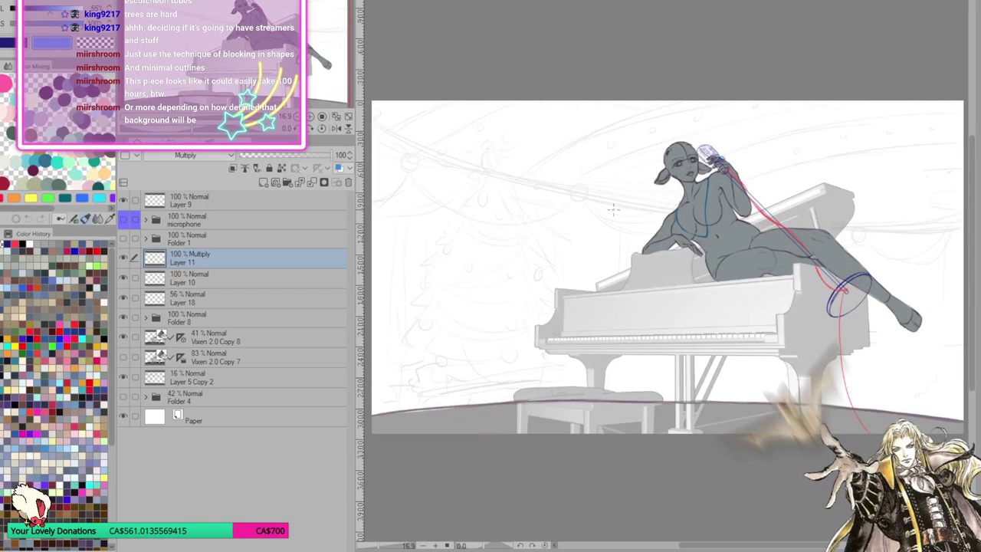
scroll(667, 268, up, 5)
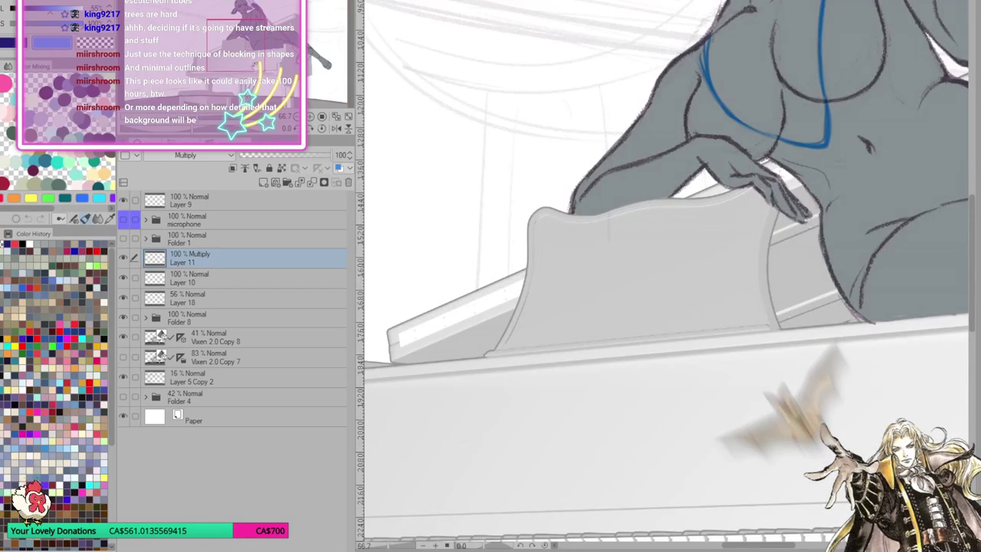
drag(667, 230, 533, 479)
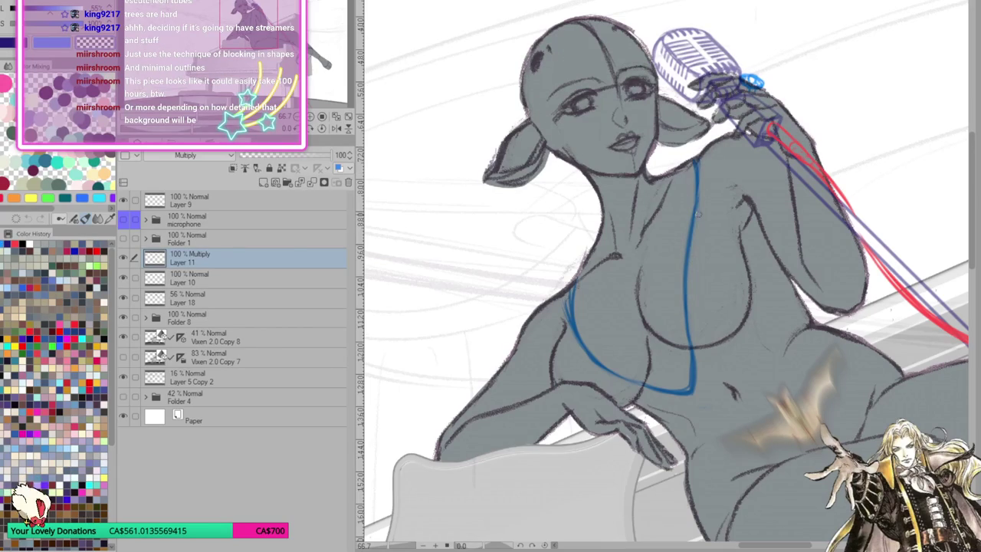
Redraw the blue centre strap down the chest, undoing unsatisfying strokes until the top sits cleanly
key(ctrl+z)
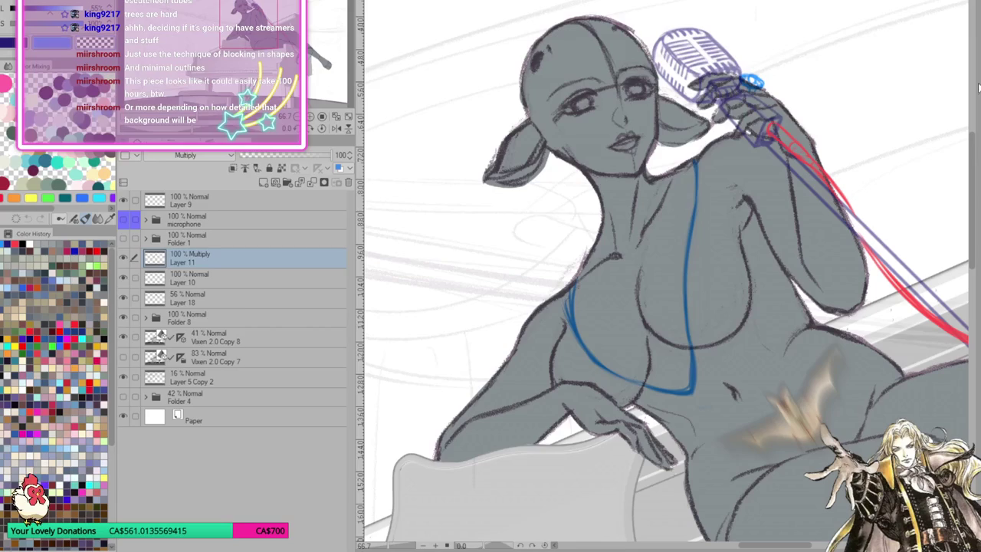
drag(694, 153, 687, 264)
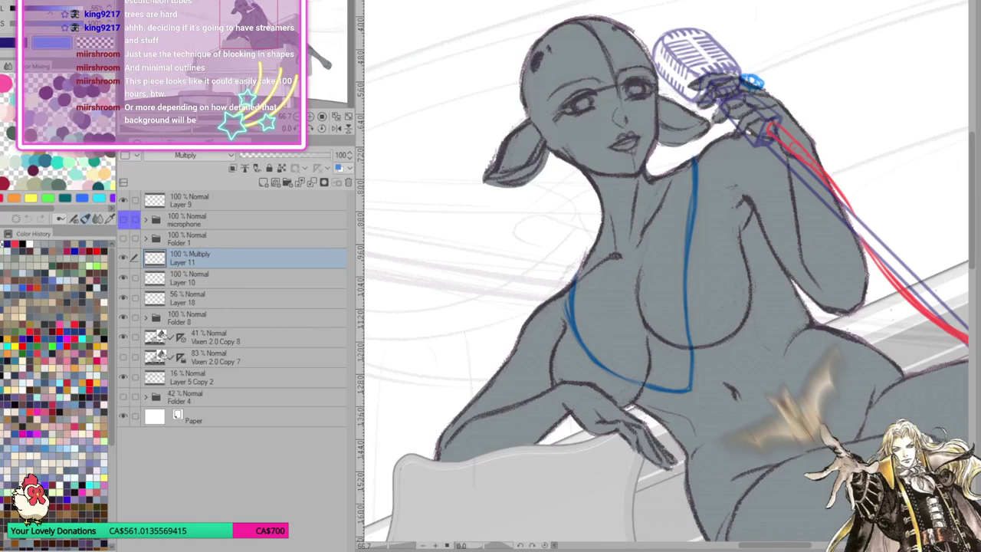
key(ctrl+z)
key(ctrl+z)
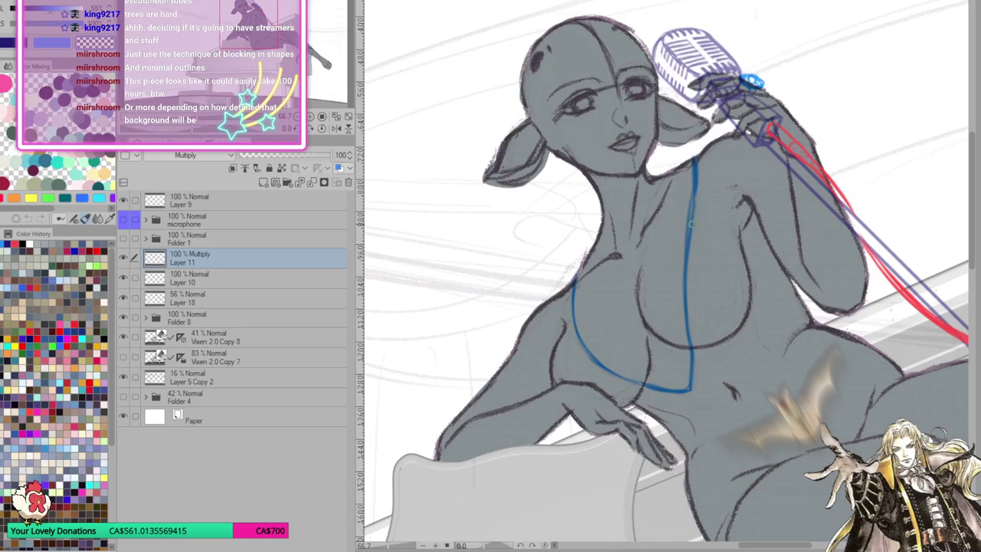
drag(694, 187, 684, 290)
drag(686, 229, 682, 324)
key(ctrl+z)
key(ctrl+z)
key(ctrl+z)
key(ctrl+z)
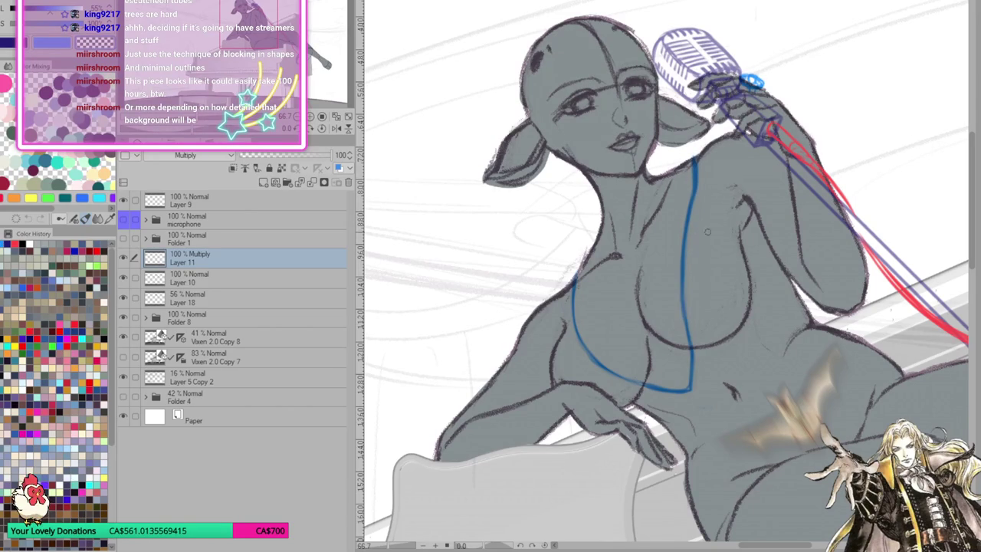
key(ctrl+z)
drag(695, 159, 691, 202)
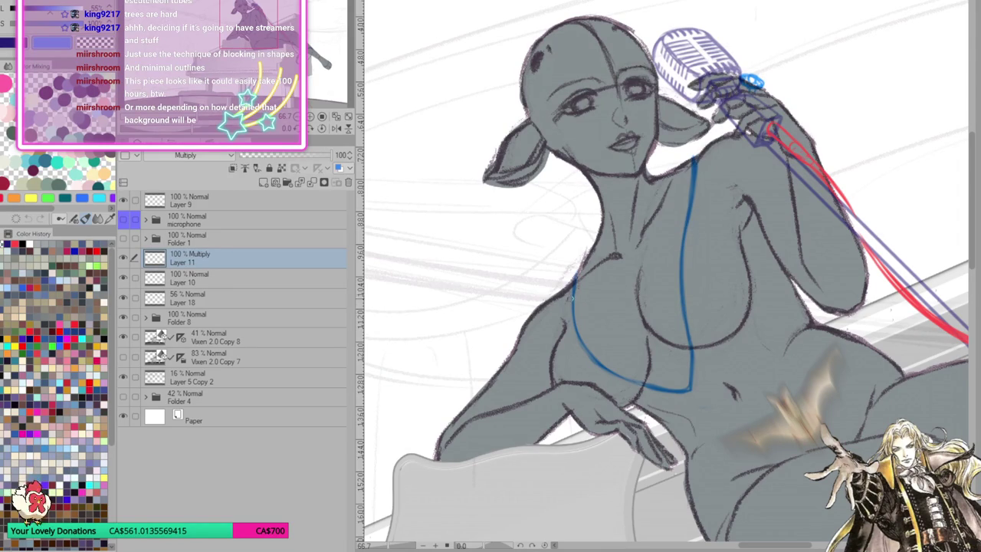
Navigate to the figure's raised arm and draw a blue contour line along its edge
scroll(574, 310, down, 1)
scroll(575, 315, down, 1)
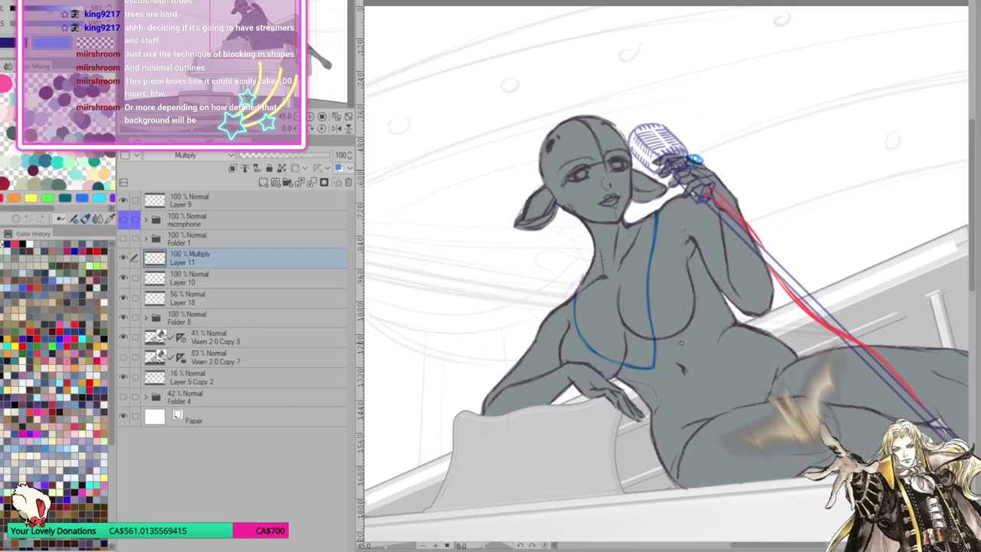
scroll(680, 340, down, 1)
scroll(681, 340, down, 1)
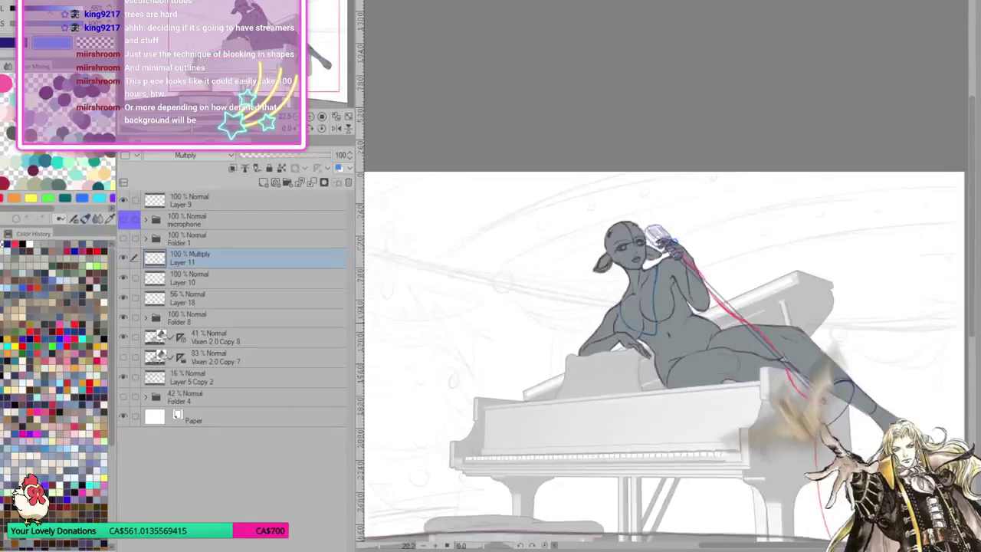
scroll(680, 340, down, 1)
scroll(681, 341, down, 1)
scroll(540, 392, down, 2)
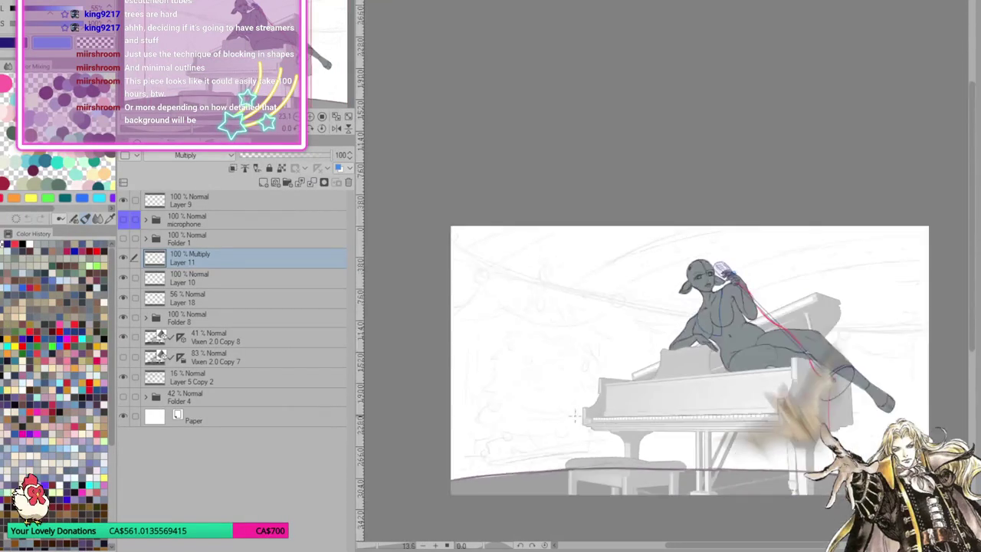
scroll(540, 392, up, 1)
scroll(540, 392, down, 1)
scroll(567, 368, up, 1)
scroll(613, 338, up, 1)
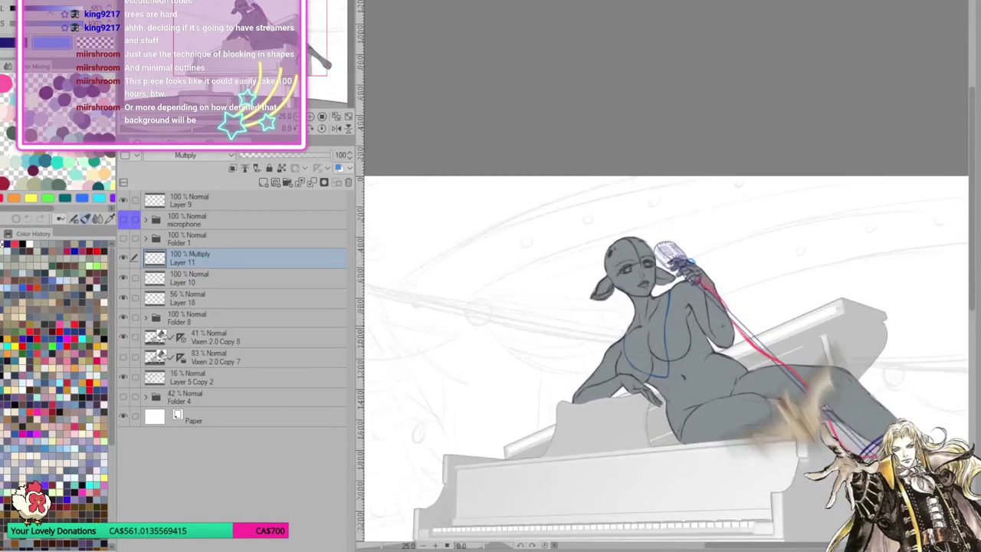
scroll(644, 315, up, 1)
scroll(657, 302, up, 1)
scroll(658, 301, up, 1)
scroll(657, 301, up, 1)
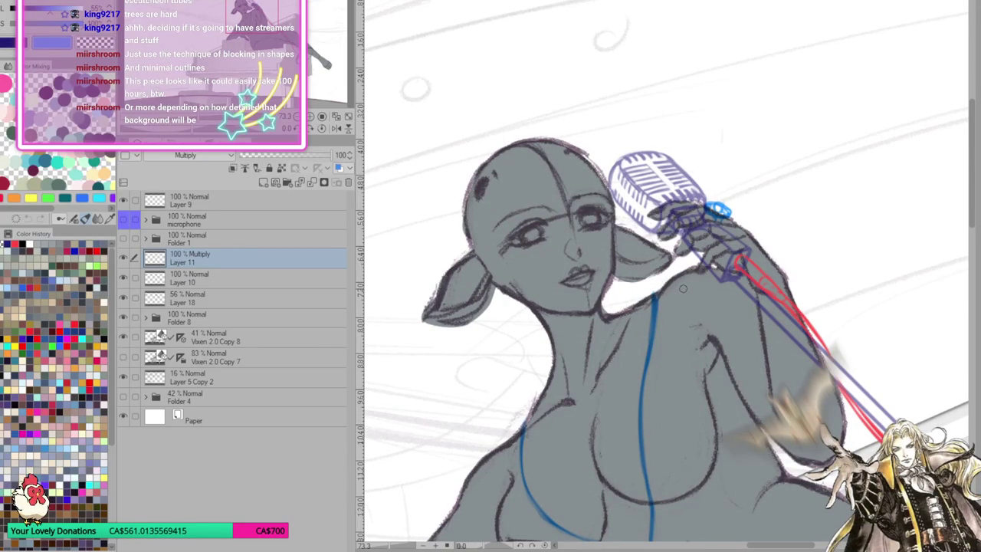
scroll(683, 289, down, 1)
scroll(727, 349, down, 1)
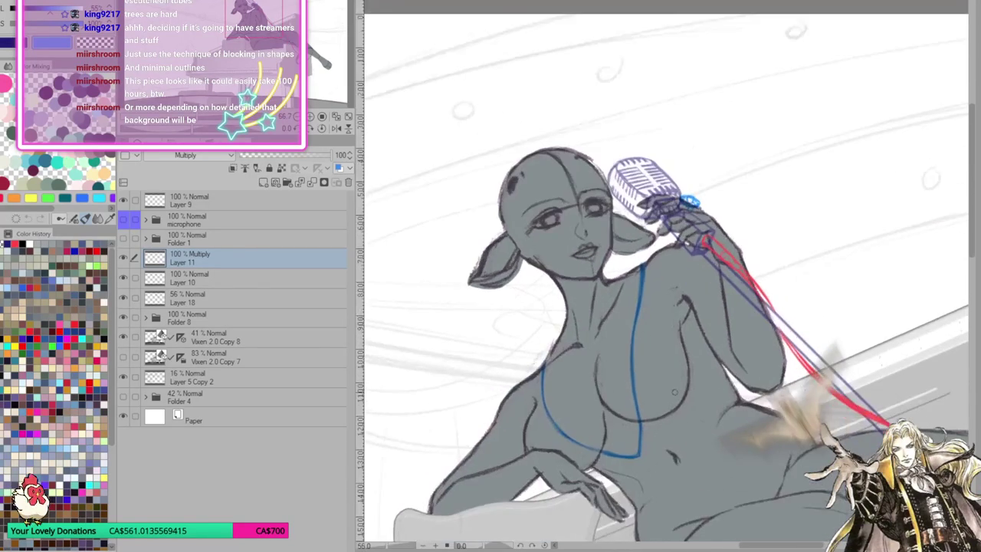
drag(675, 388, 683, 405)
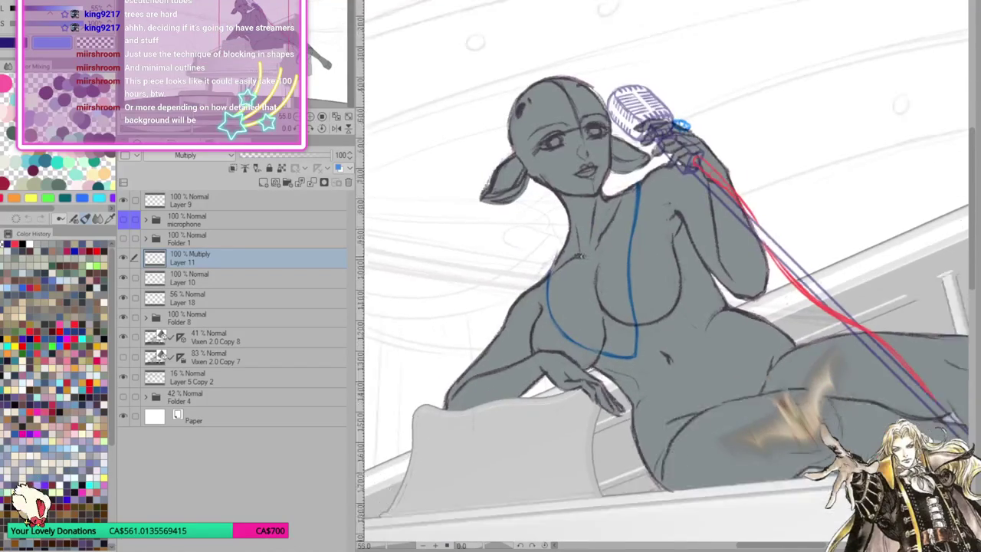
scroll(782, 377, down, 2)
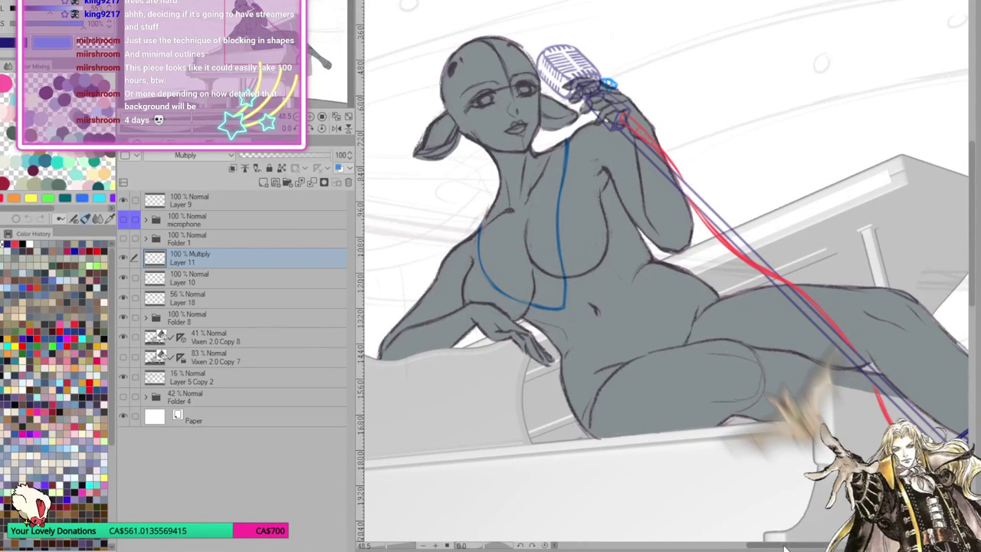
drag(667, 276, 740, 284)
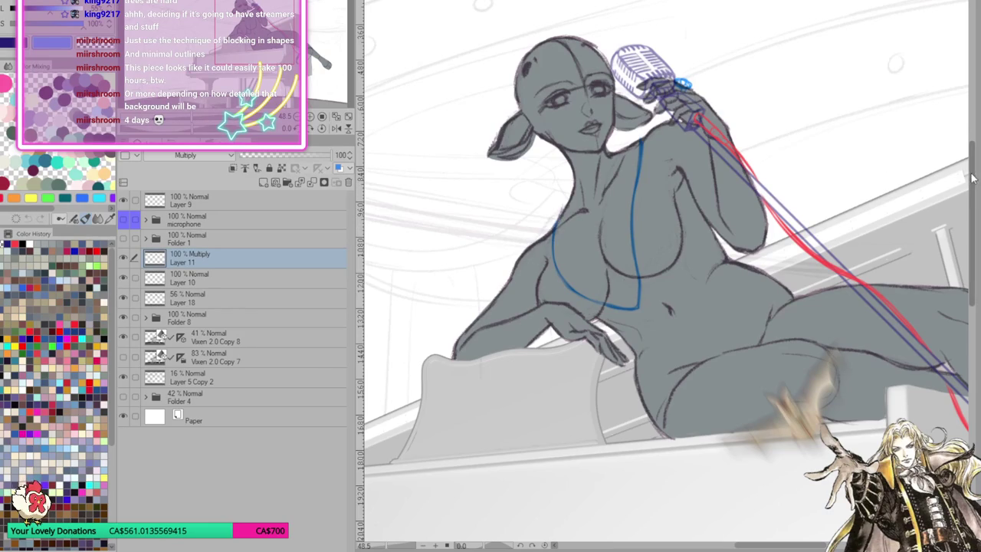
scroll(973, 173, up, 2)
scroll(973, 173, down, 2)
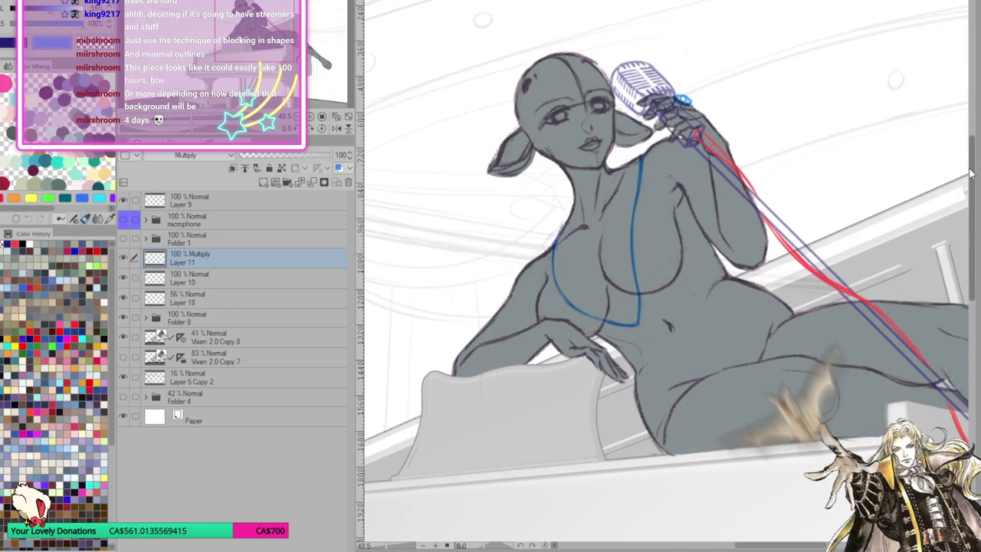
scroll(970, 173, down, 1)
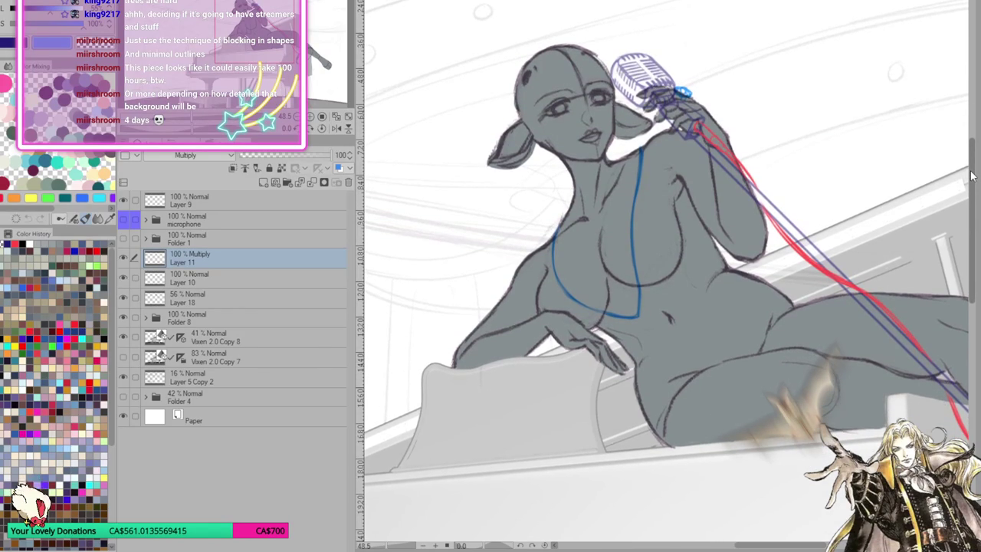
scroll(972, 176, down, 1)
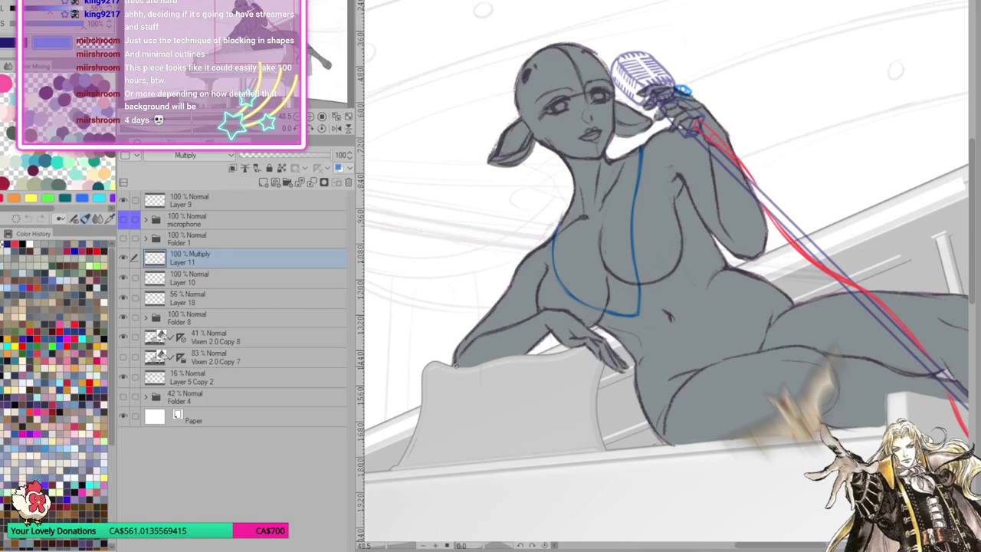
mouse_move(720, 221)
mouse_down()
mouse_move(742, 252)
mouse_move(767, 258)
mouse_up()
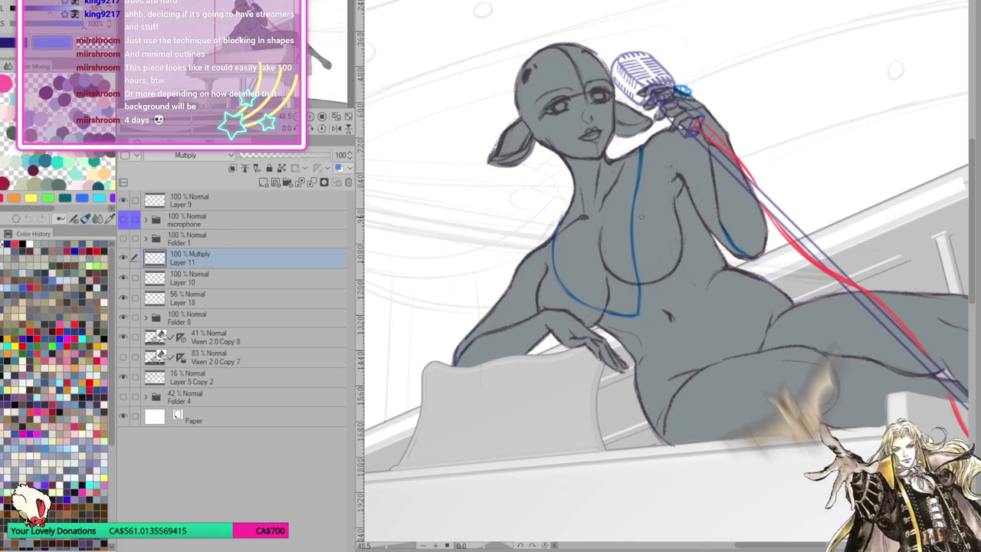
Pan to the legs and ankle ellipse, briefly switch layers, then return to Layer 11
drag(849, 423, 684, 316)
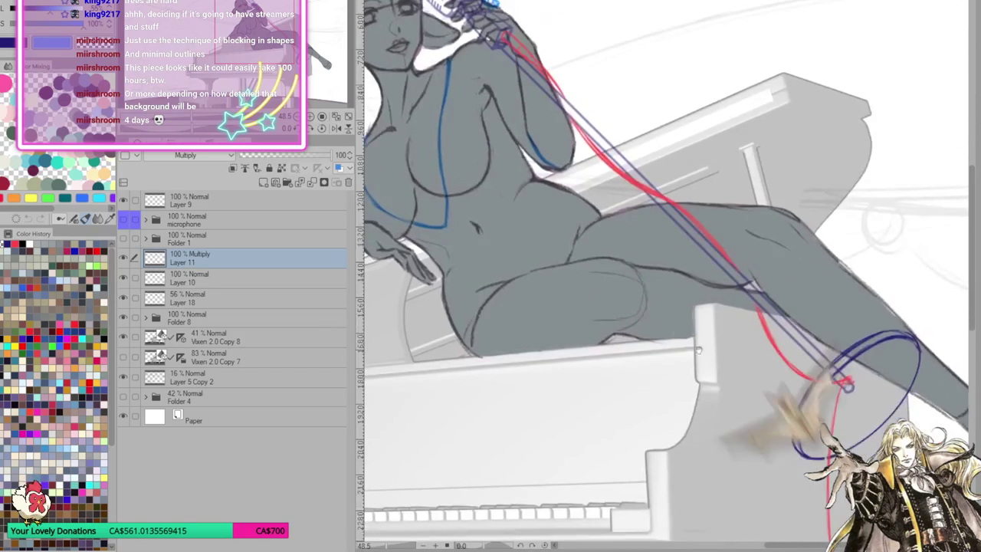
mouse_move(878, 368)
mouse_down()
mouse_move(778, 376)
mouse_move(745, 366)
mouse_up()
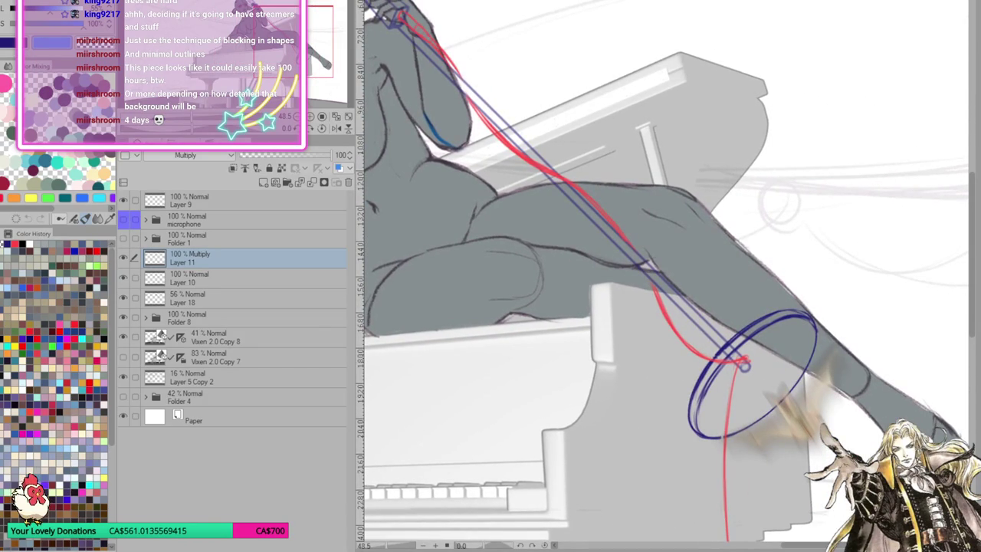
key(alt+])
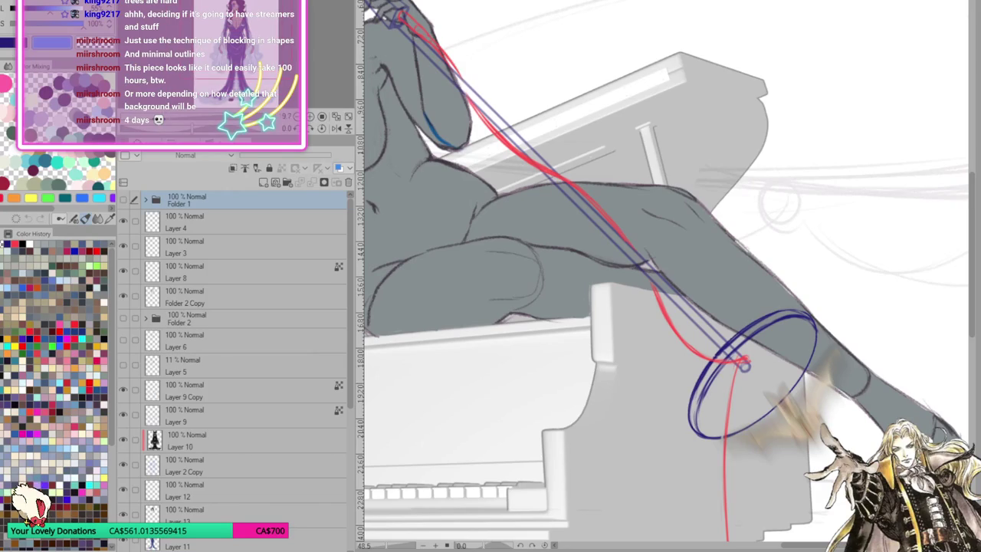
key(alt+[)
scroll(667, 291, down, 3)
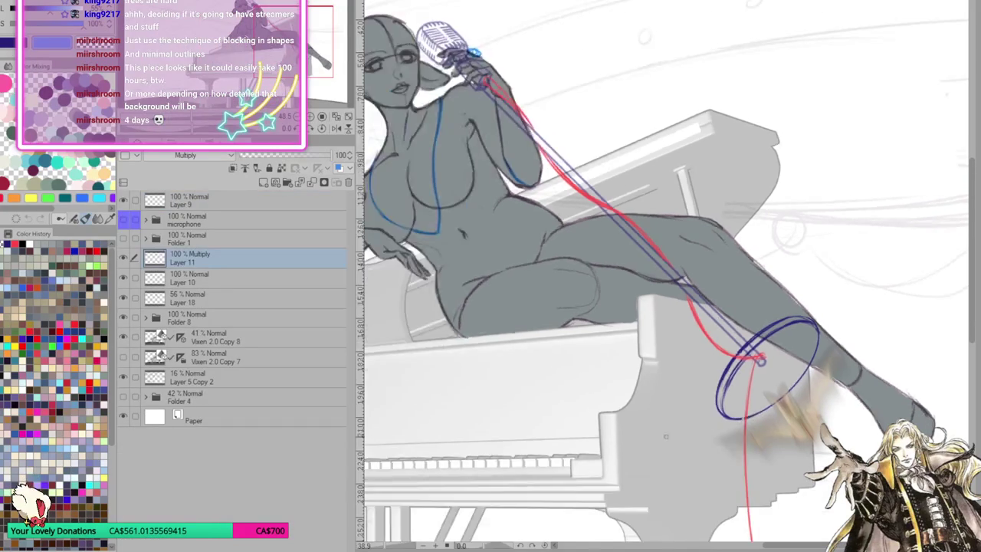
Redraw the blue bikini edge on the chest with several short, darker strokes
scroll(667, 291, down, 2)
scroll(667, 292, up, 1)
scroll(667, 291, up, 1)
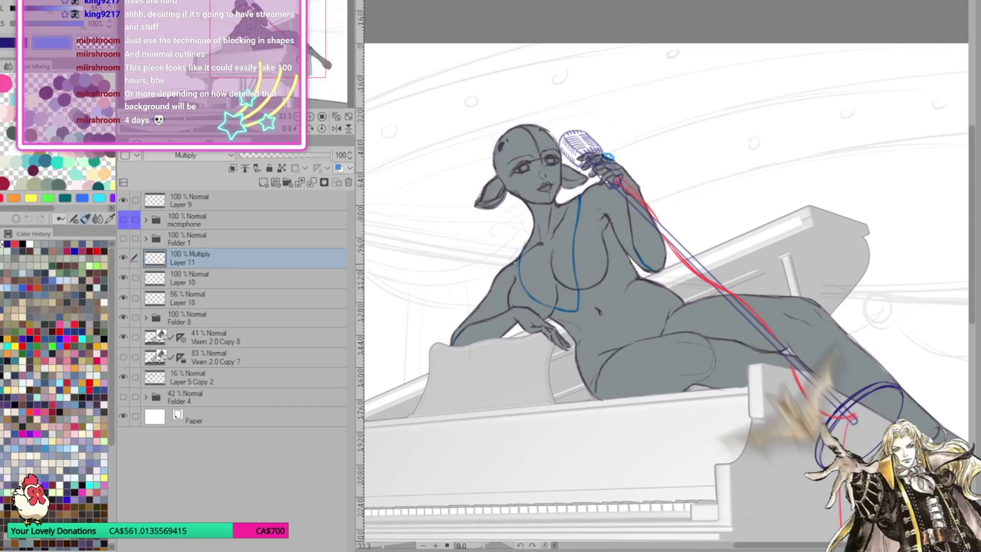
drag(518, 267, 521, 288)
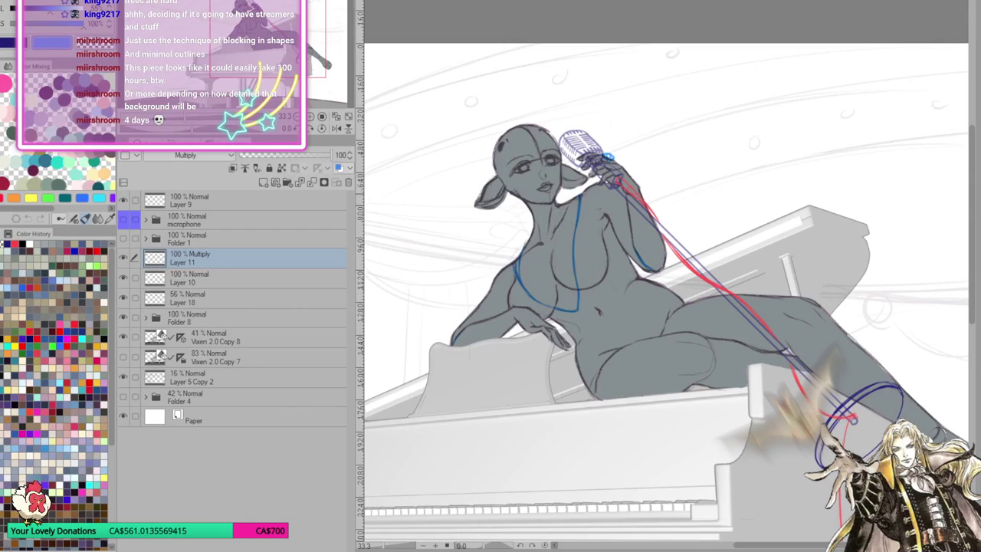
mouse_move(518, 264)
mouse_down()
mouse_move(525, 288)
mouse_move(524, 241)
mouse_up()
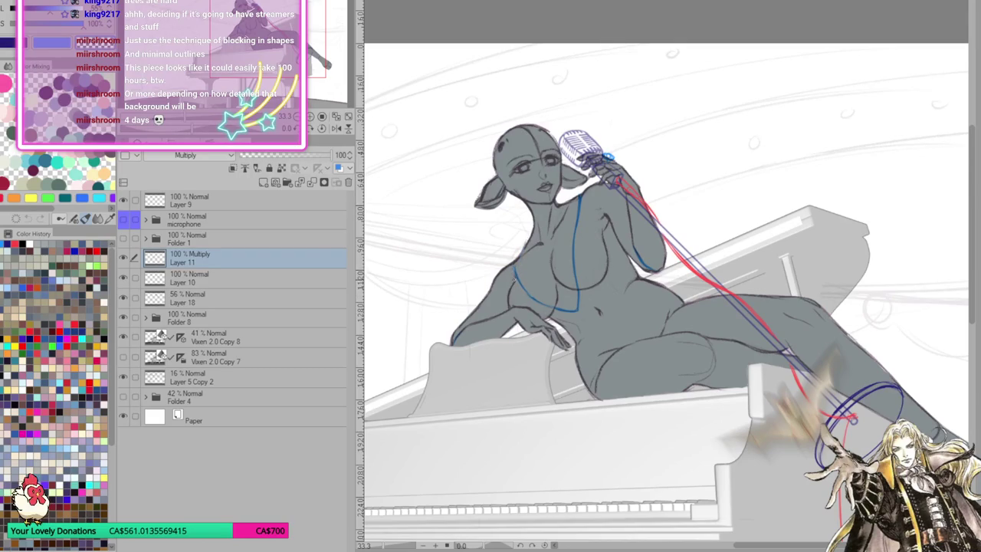
drag(518, 277, 529, 298)
drag(515, 258, 517, 273)
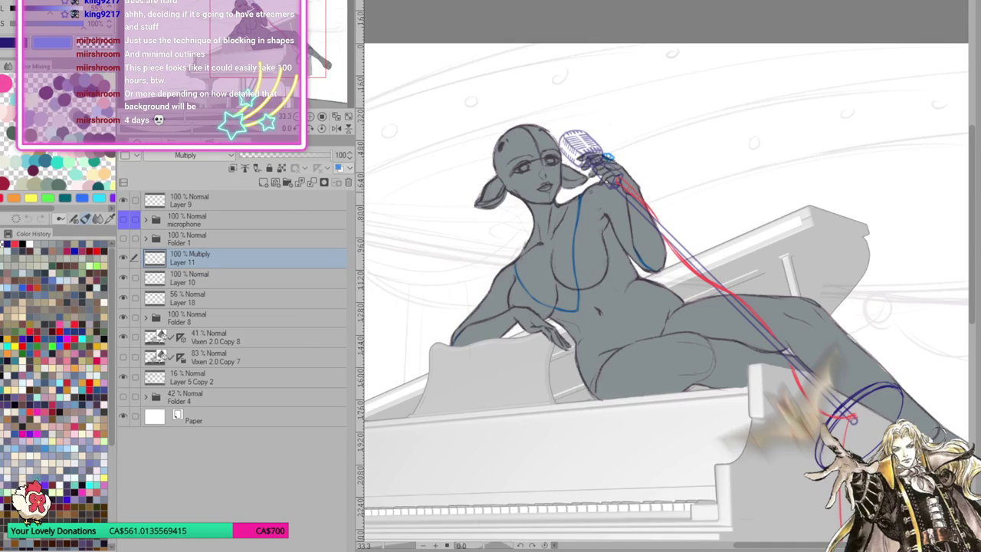
Add a faint shoulder mark and extend the blue contour down the resting arm
drag(594, 207, 609, 223)
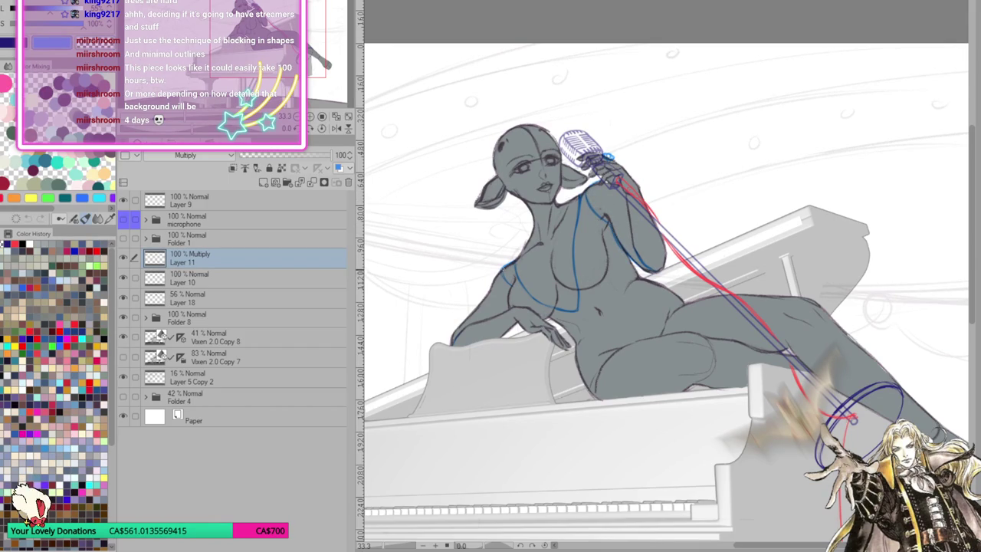
drag(499, 270, 452, 342)
drag(508, 293, 512, 310)
scroll(546, 281, up, 5)
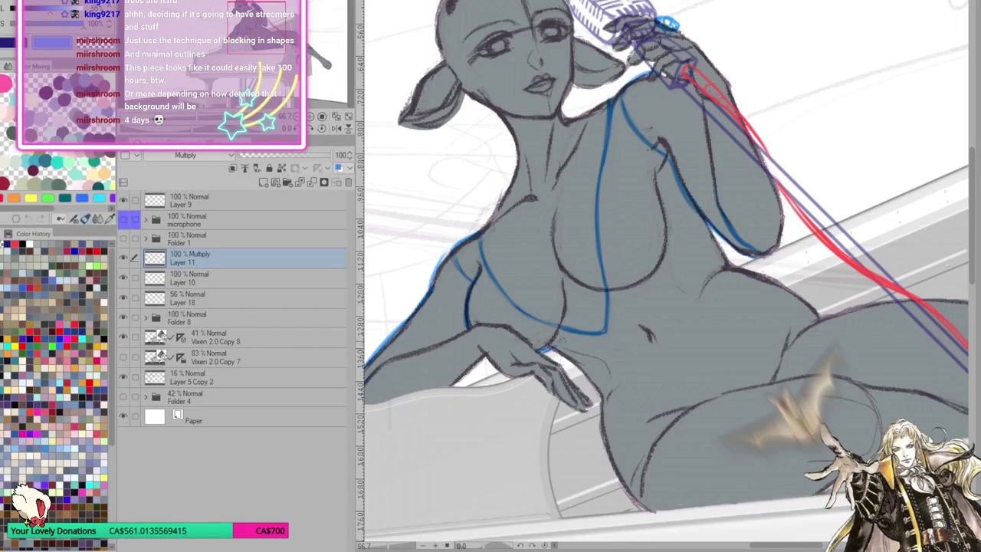
Sketch strokes around the hand and wrist, the lower chest line, and the torso side
drag(540, 358, 576, 349)
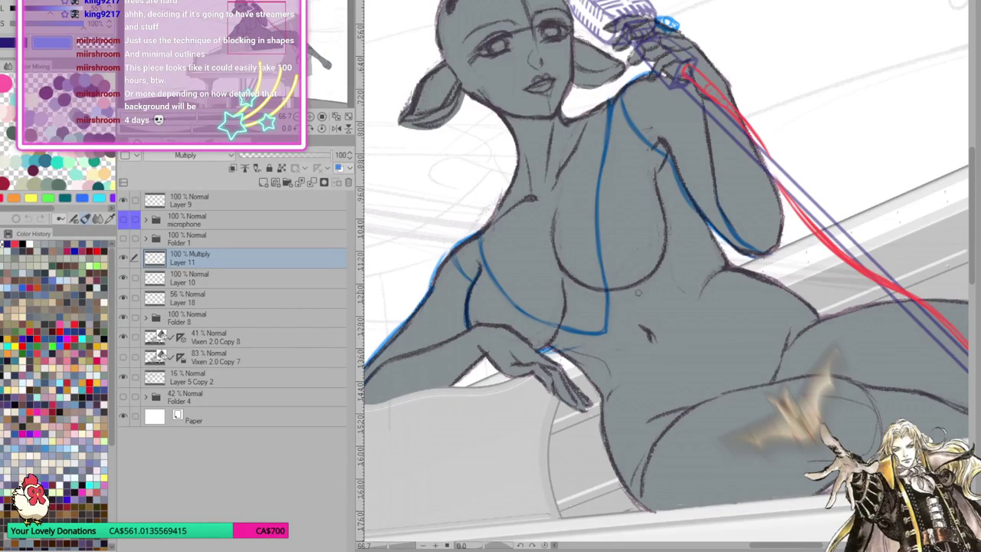
mouse_move(622, 322)
mouse_down()
mouse_move(664, 253)
mouse_move(664, 199)
mouse_up()
drag(567, 332, 613, 334)
mouse_move(549, 352)
mouse_down()
mouse_move(571, 358)
mouse_move(592, 386)
mouse_move(598, 444)
mouse_up()
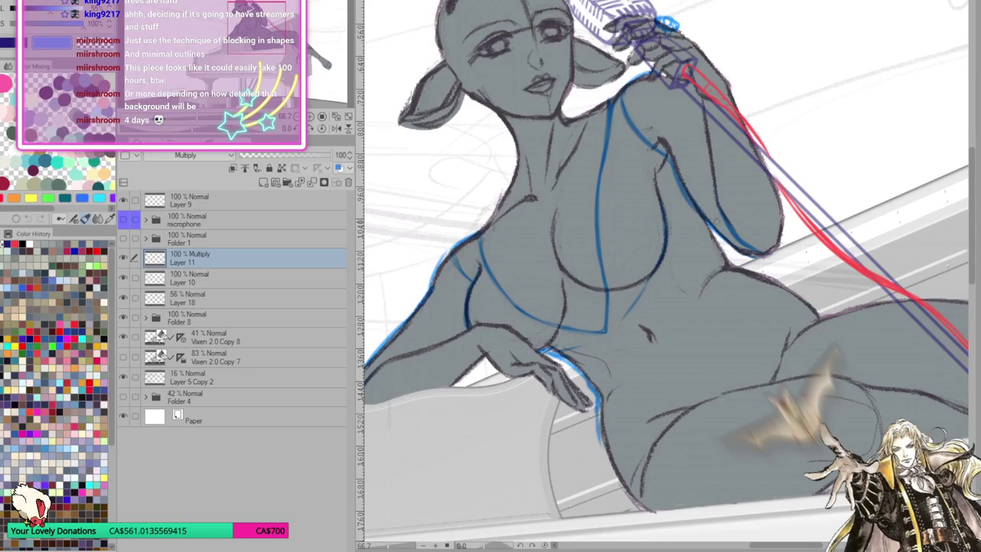
Draw blue contours along the waist edge and down the leg's edge
mouse_move(705, 223)
mouse_down()
mouse_move(737, 266)
mouse_move(732, 259)
mouse_move(778, 281)
mouse_move(812, 313)
mouse_move(755, 187)
mouse_move(778, 191)
mouse_up()
mouse_move(542, 313)
mouse_down()
mouse_move(554, 339)
mouse_move(615, 291)
mouse_move(574, 343)
mouse_up()
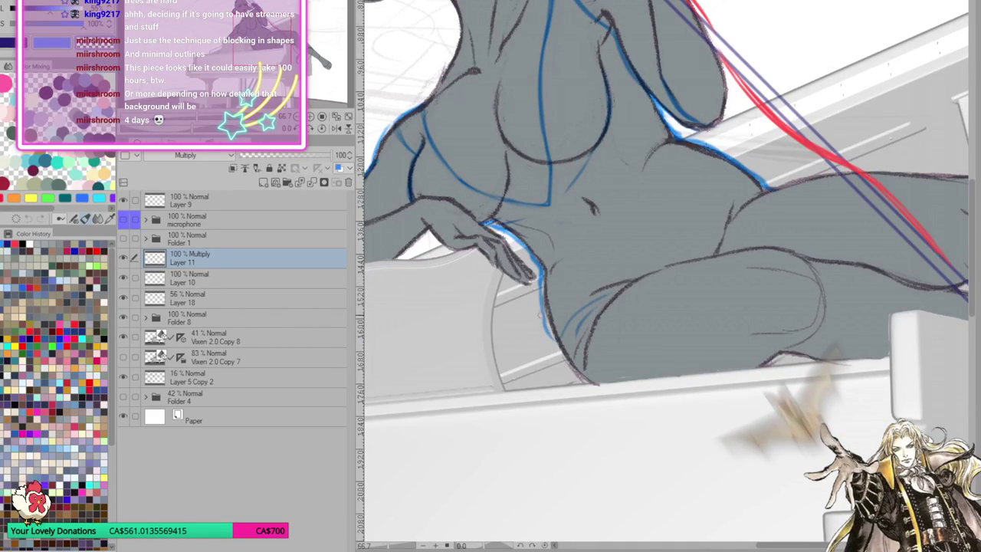
mouse_move(542, 306)
mouse_down()
mouse_move(558, 349)
mouse_move(588, 381)
mouse_up()
drag(541, 284, 552, 331)
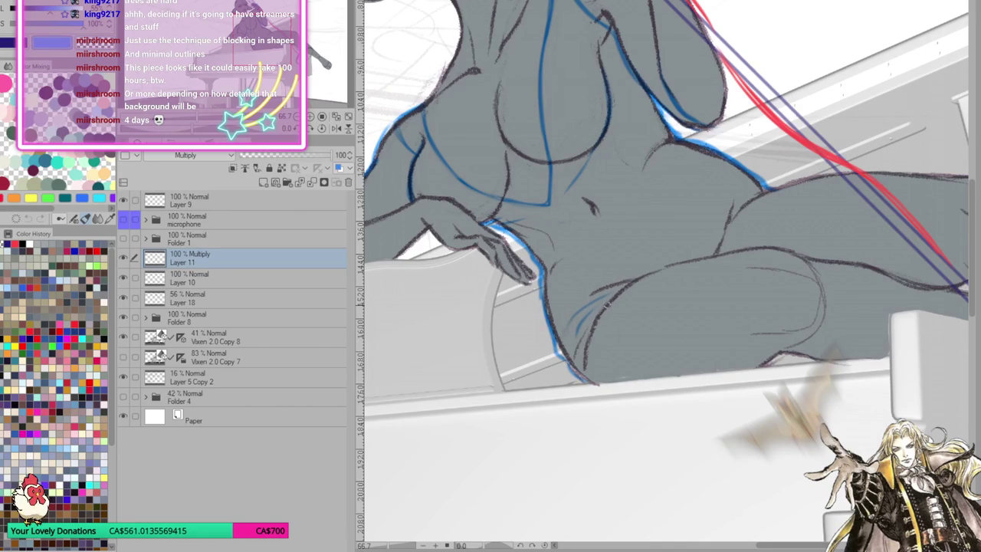
Hatch the thigh with blue strokes and add a faint vertical torso stroke
drag(576, 316, 630, 276)
drag(567, 300, 620, 276)
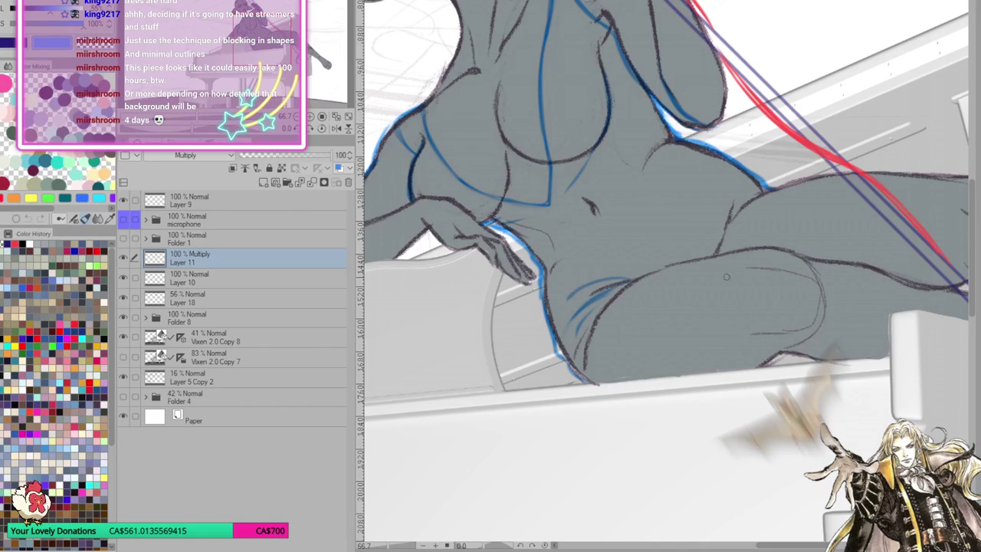
drag(655, 163, 643, 250)
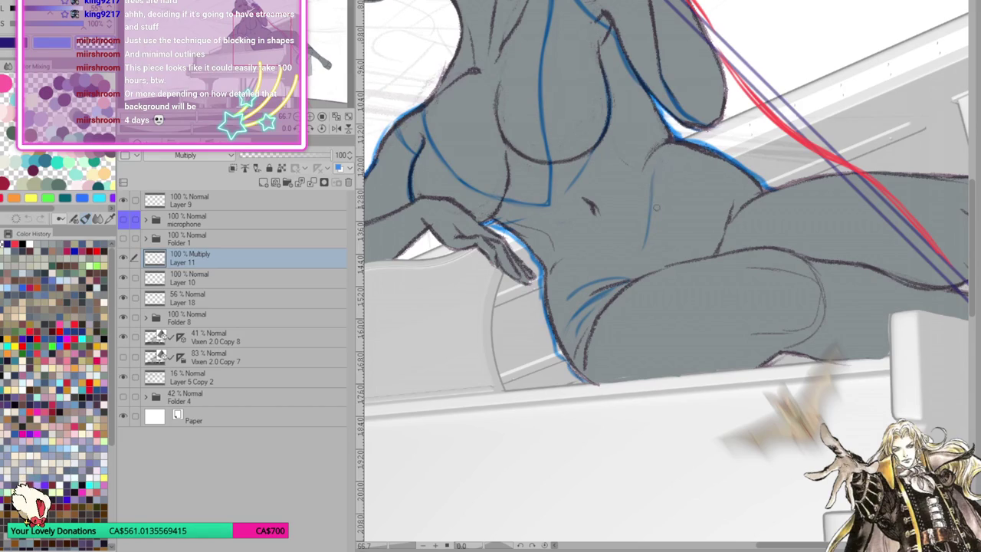
scroll(613, 215, up, 2)
scroll(582, 245, up, 2)
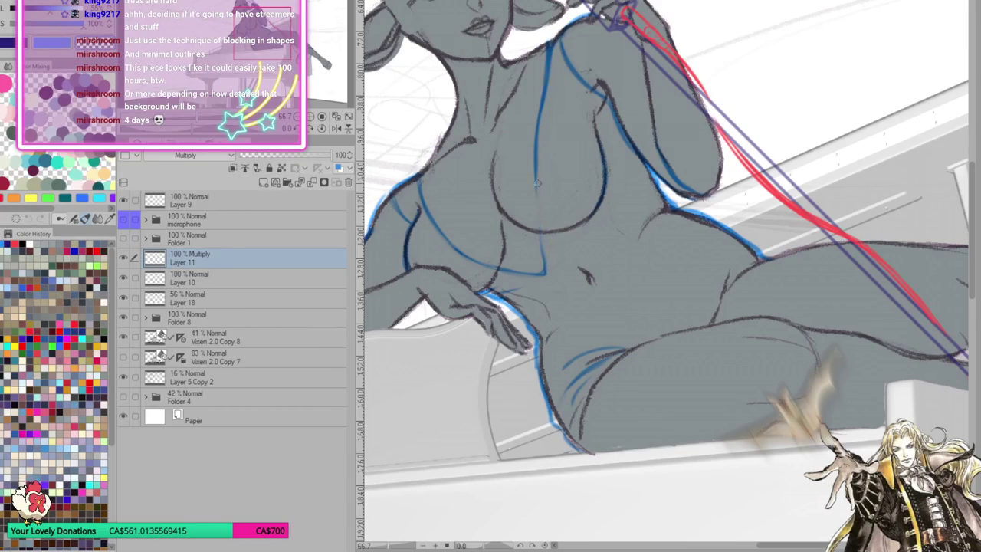
Draw a long blue centre line up the torso to the neck
drag(535, 152, 548, 247)
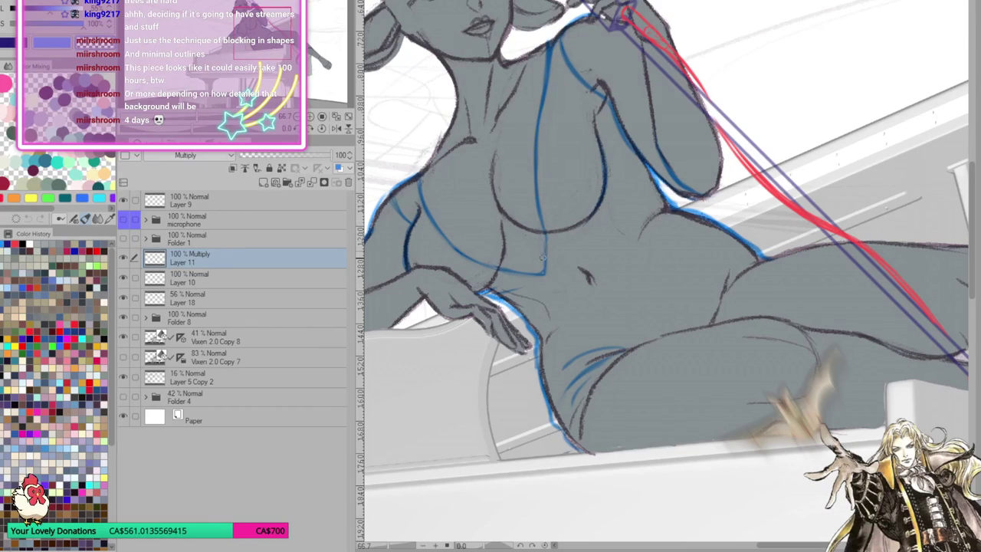
mouse_move(667, 202)
mouse_down()
mouse_move(644, 354)
mouse_move(672, 310)
mouse_up()
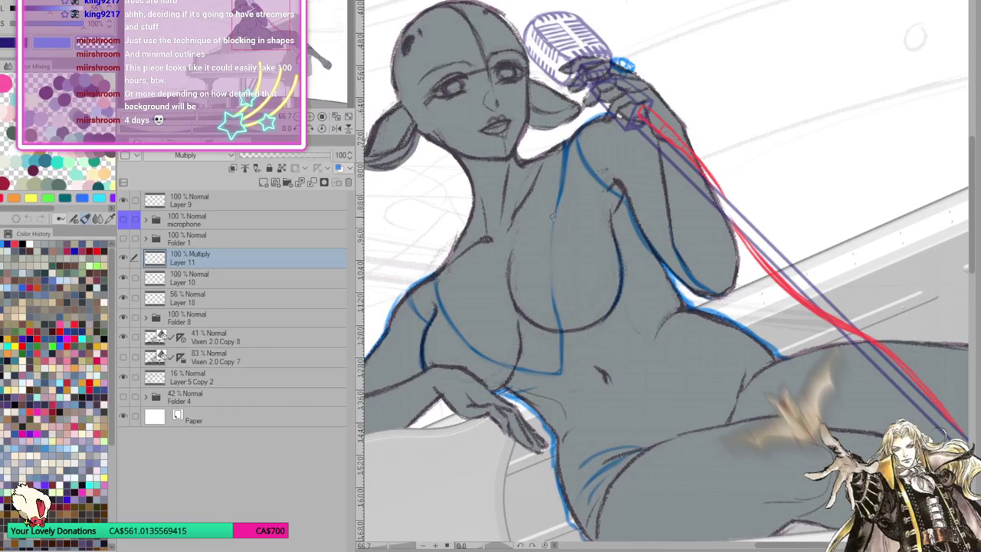
drag(560, 331, 550, 244)
drag(556, 313, 551, 214)
drag(552, 296, 553, 186)
drag(548, 271, 565, 166)
drag(558, 322, 550, 192)
drag(550, 264, 568, 158)
mouse_move(565, 193)
mouse_down()
mouse_move(566, 158)
mouse_move(554, 215)
mouse_up()
drag(568, 147, 552, 224)
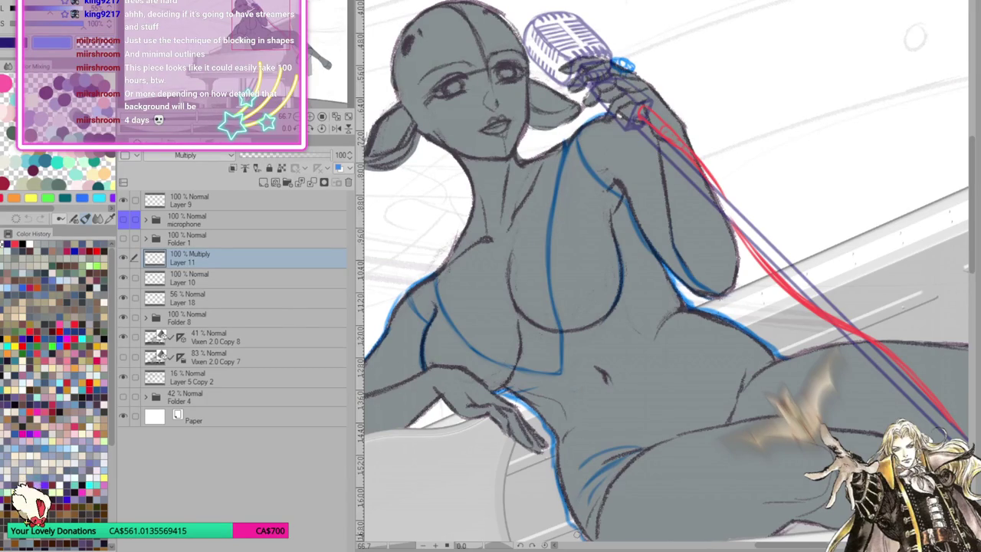
scroll(699, 285, down, 1)
scroll(699, 285, down, 2)
scroll(699, 285, down, 1)
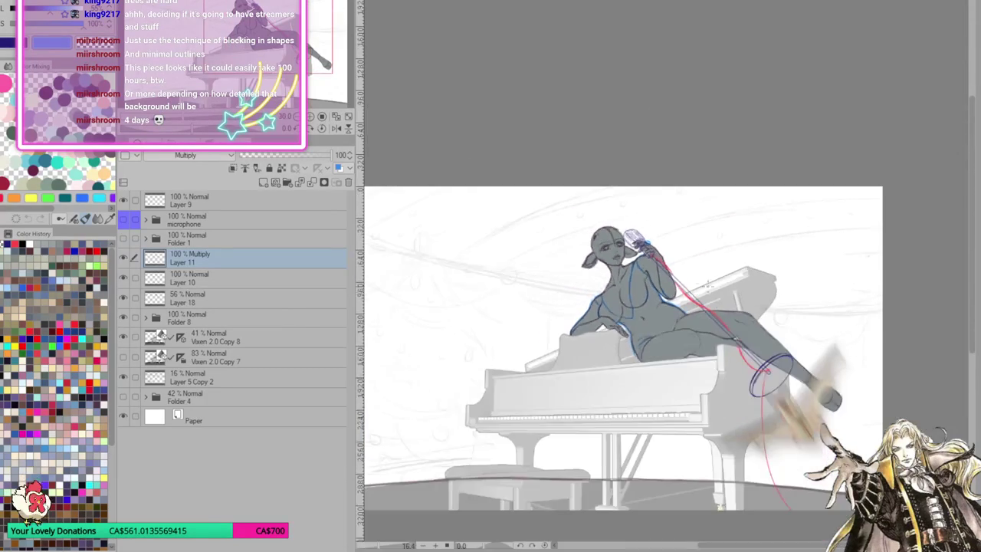
scroll(699, 284, up, 1)
scroll(699, 285, up, 2)
scroll(699, 285, up, 1)
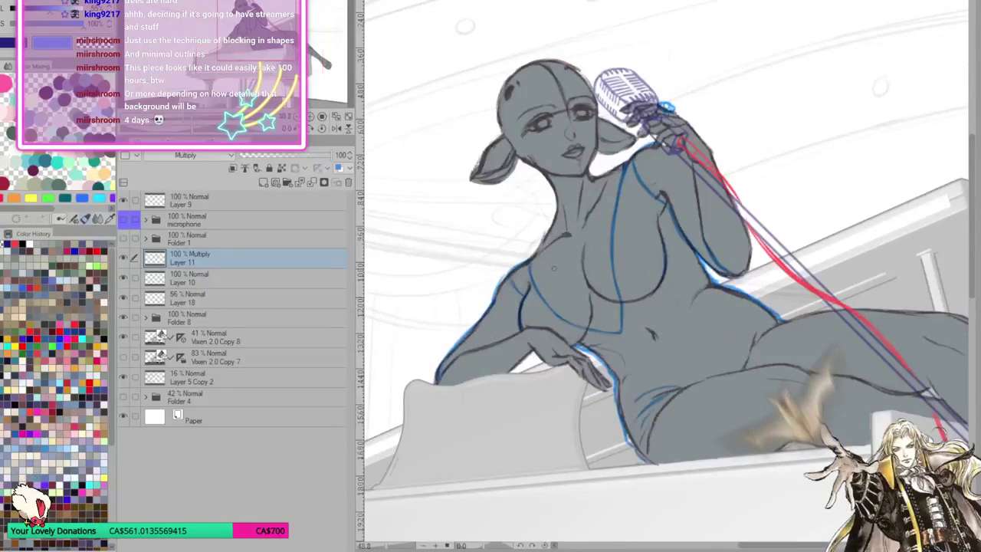
scroll(555, 268, down, 4)
scroll(648, 338, up, 3)
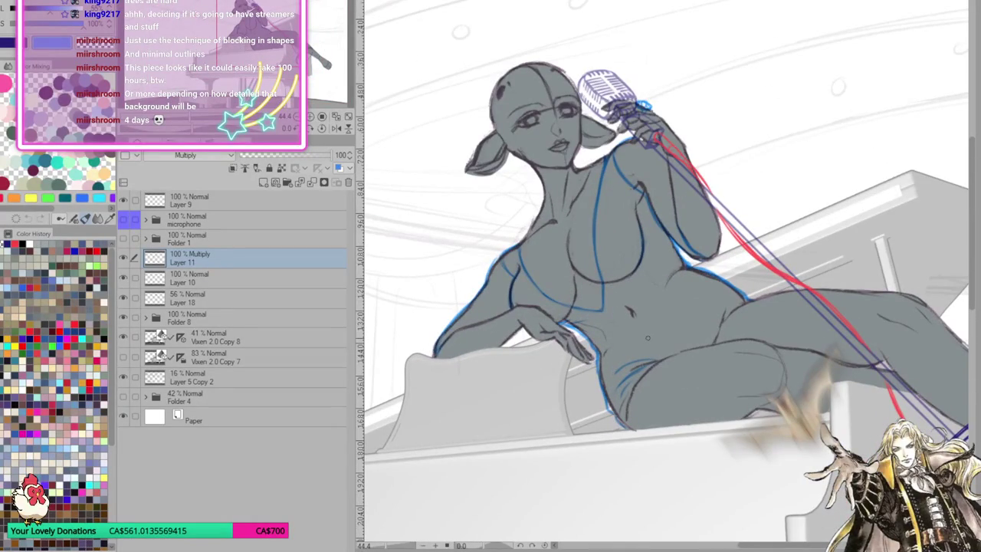
scroll(653, 336, down, 1)
scroll(640, 319, up, 2)
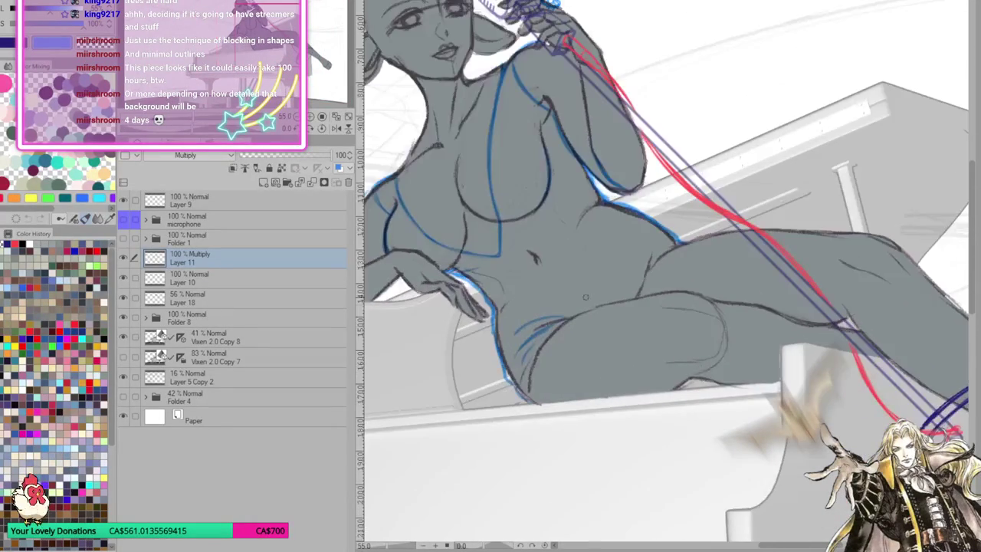
Mirror the canvas view and add a short dark stroke on the upper arm
scroll(630, 303, down, 1)
scroll(624, 290, up, 1)
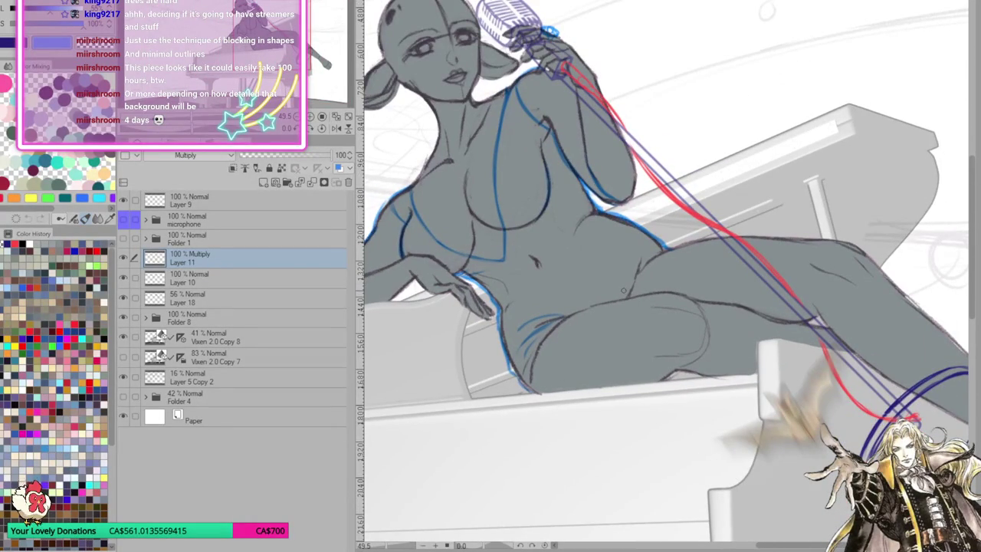
key(h)
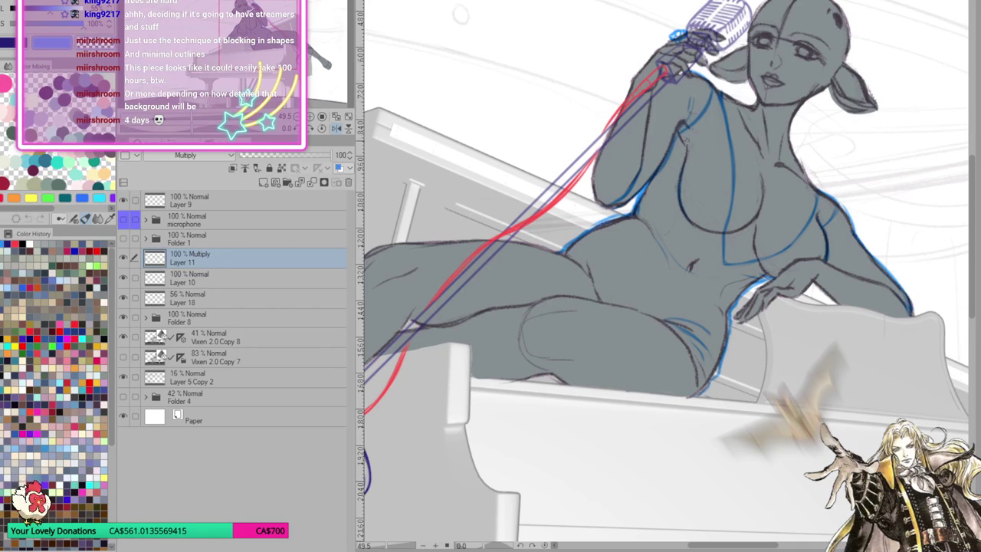
drag(679, 144, 680, 177)
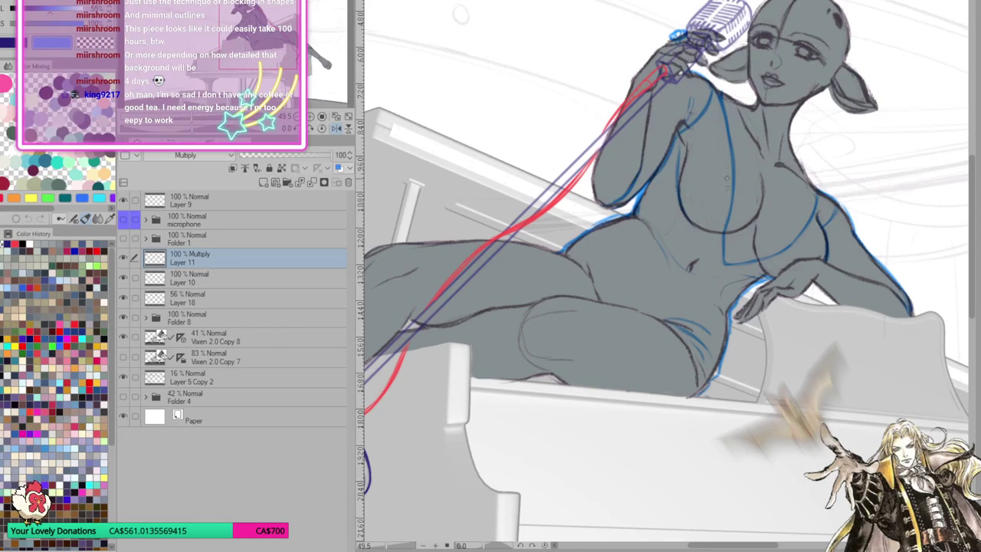
Draw dark-blue lines along and across the thigh
mouse_move(724, 223)
mouse_down()
mouse_move(831, 316)
mouse_move(761, 332)
mouse_up()
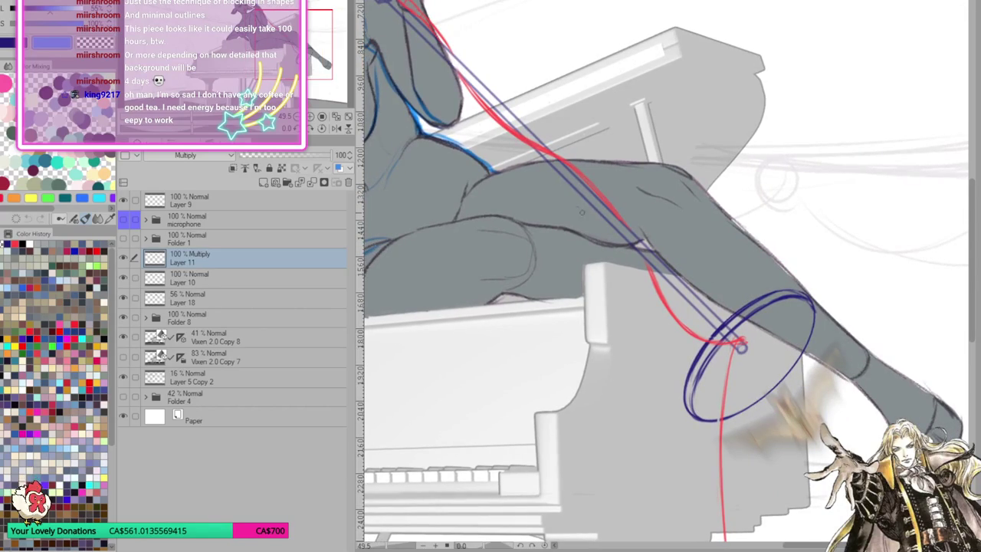
drag(597, 217, 619, 261)
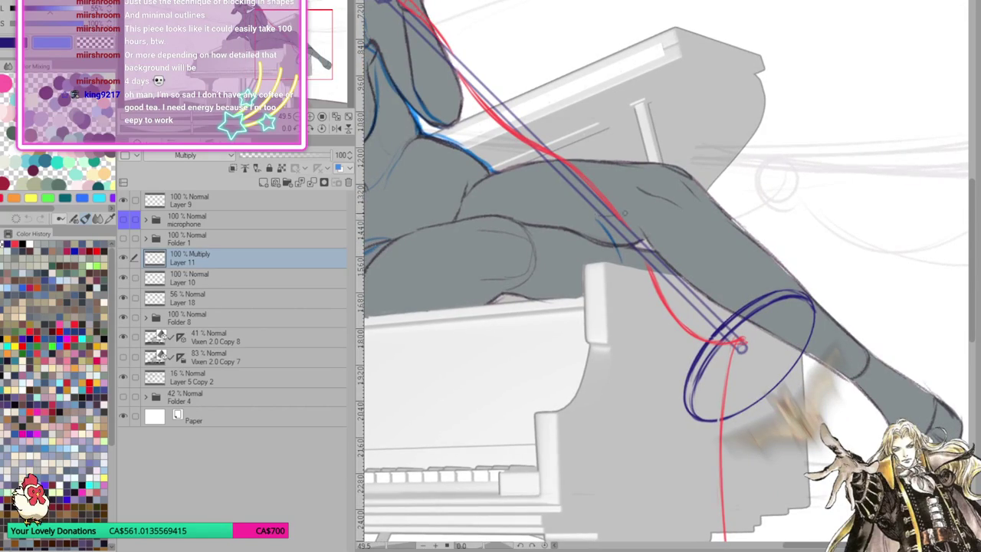
drag(597, 219, 667, 205)
Check Folder 1, return to Layer 11, and redraw the blue line across the thigh
click(184, 239)
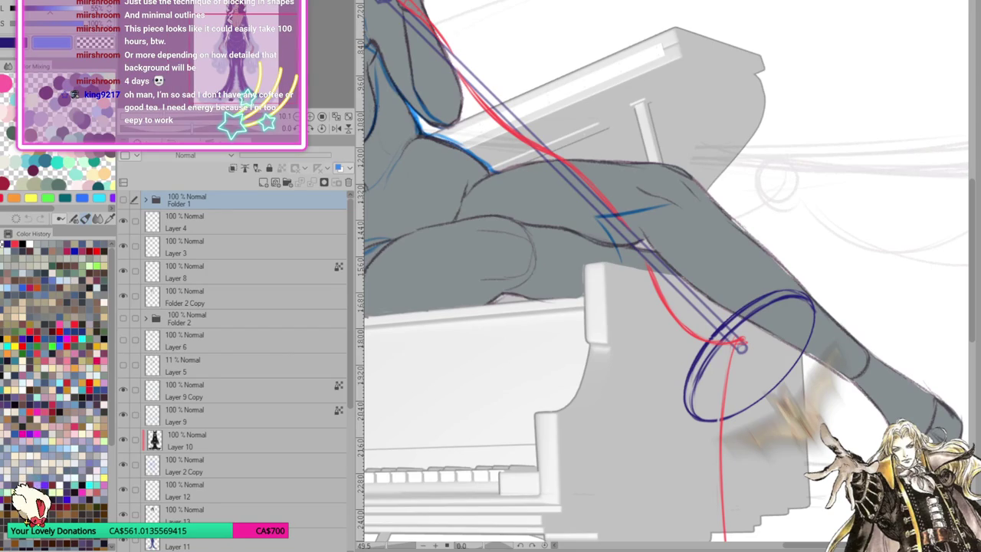
click(178, 545)
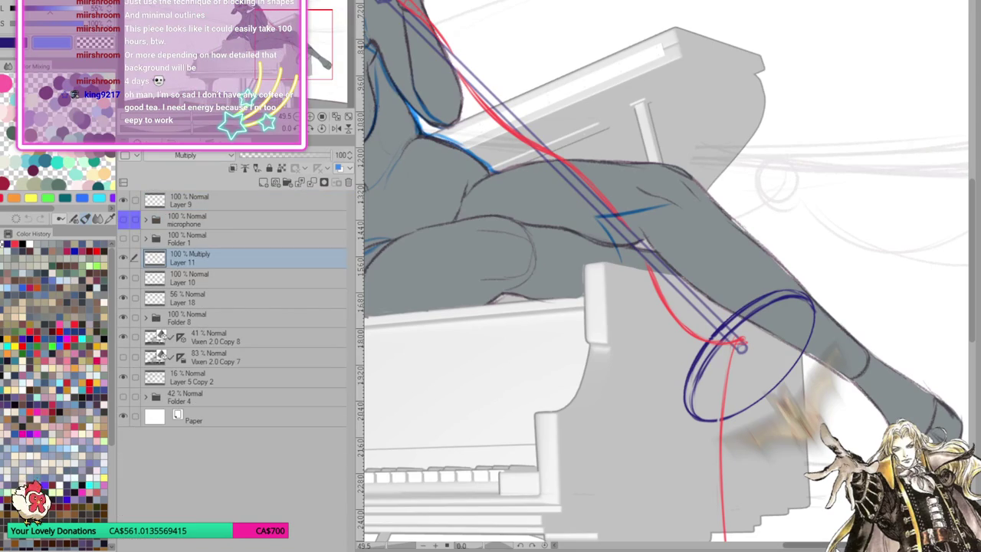
key(ctrl+z)
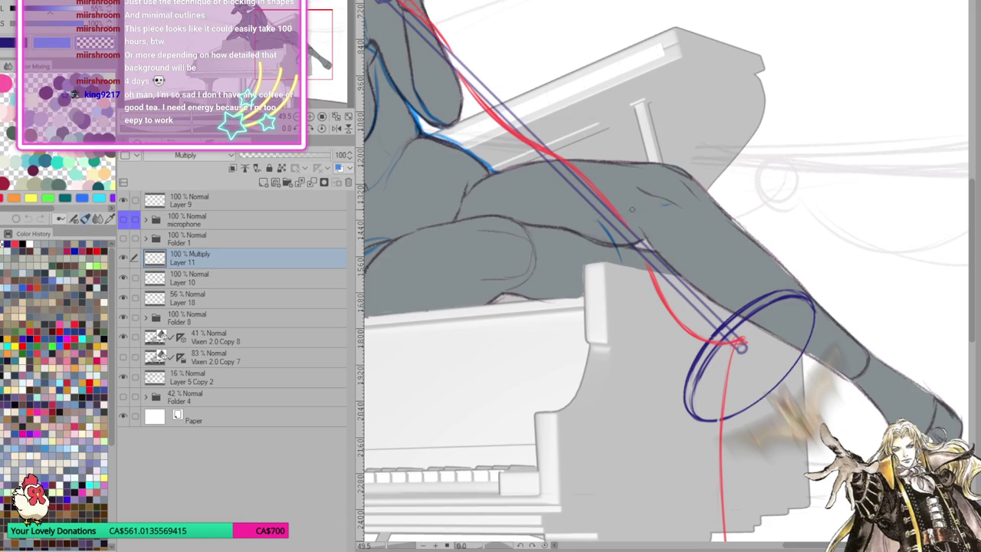
scroll(602, 253, left, 2)
scroll(601, 253, left, 3)
mouse_move(512, 254)
mouse_down()
mouse_move(612, 226)
mouse_move(657, 235)
mouse_move(668, 208)
mouse_move(693, 203)
mouse_up()
mouse_move(617, 234)
mouse_down()
mouse_move(583, 251)
mouse_move(701, 195)
mouse_up()
drag(652, 226, 672, 215)
Turn the view upright and draw a blue line along the leg edge up to the hip
click(338, 129)
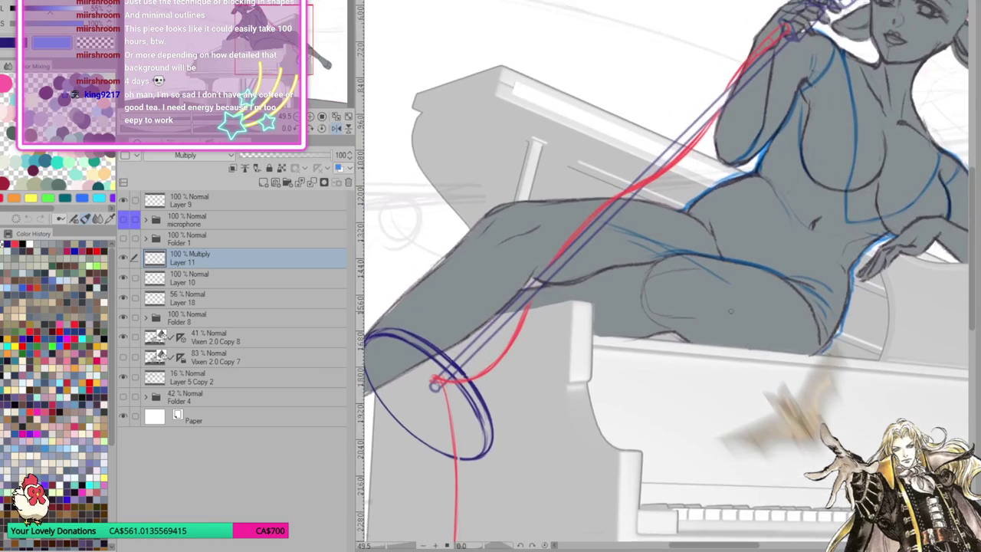
click(337, 129)
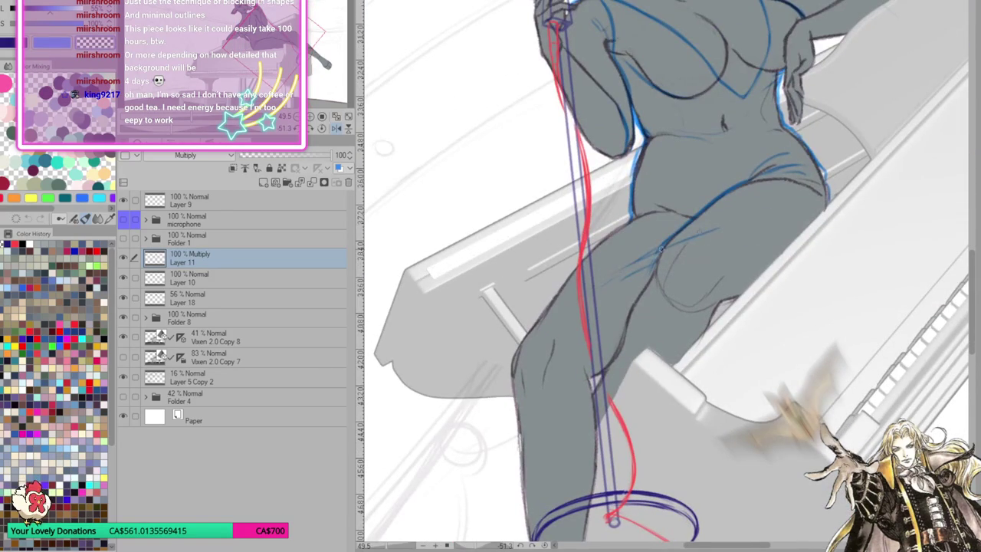
key(ctrl+z)
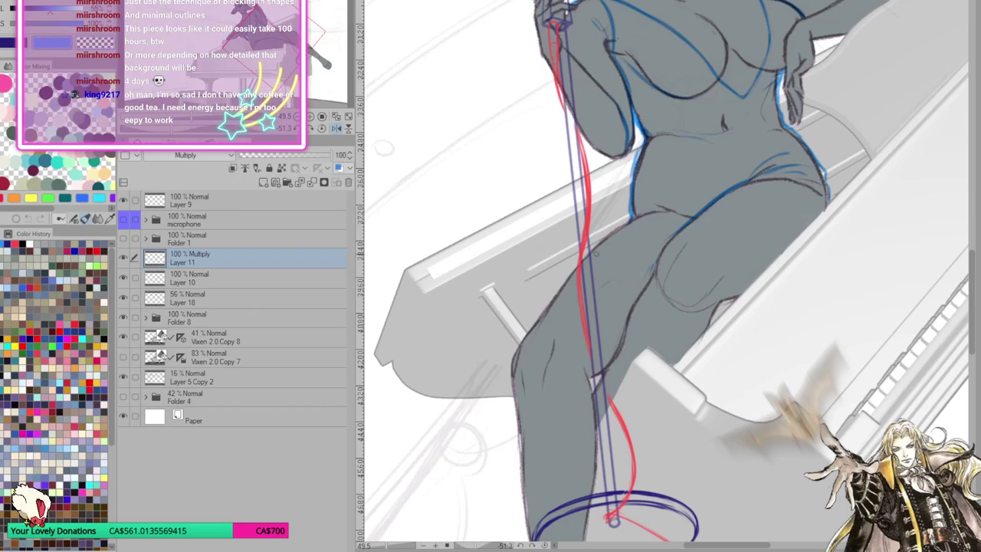
drag(630, 221, 541, 309)
key(ctrl+z)
key(ctrl+z)
drag(582, 259, 546, 311)
drag(618, 232, 551, 307)
drag(661, 207, 584, 261)
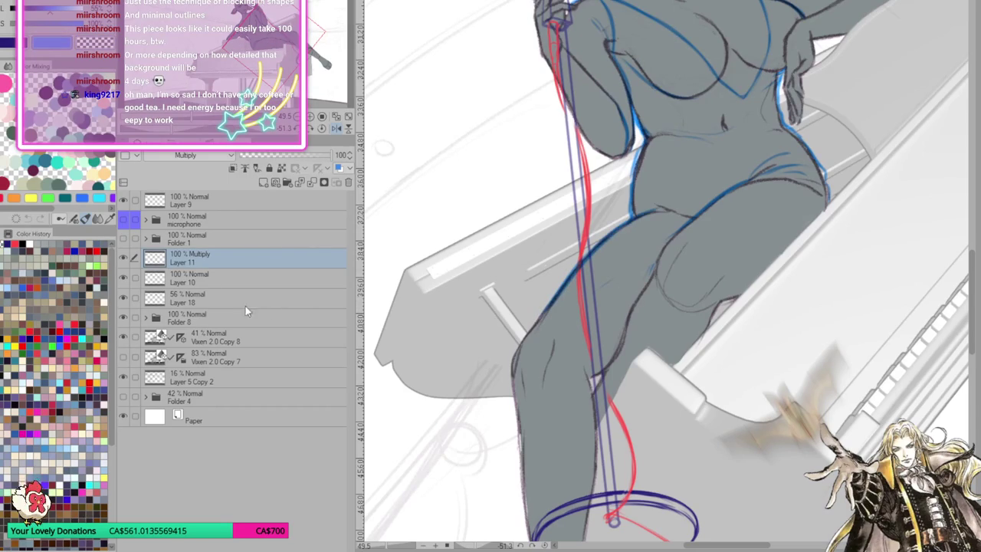
click(236, 315)
Set Folder 8 opacity to 47% and Vixen 2.0 Copy 8 opacity to 11%
click(277, 159)
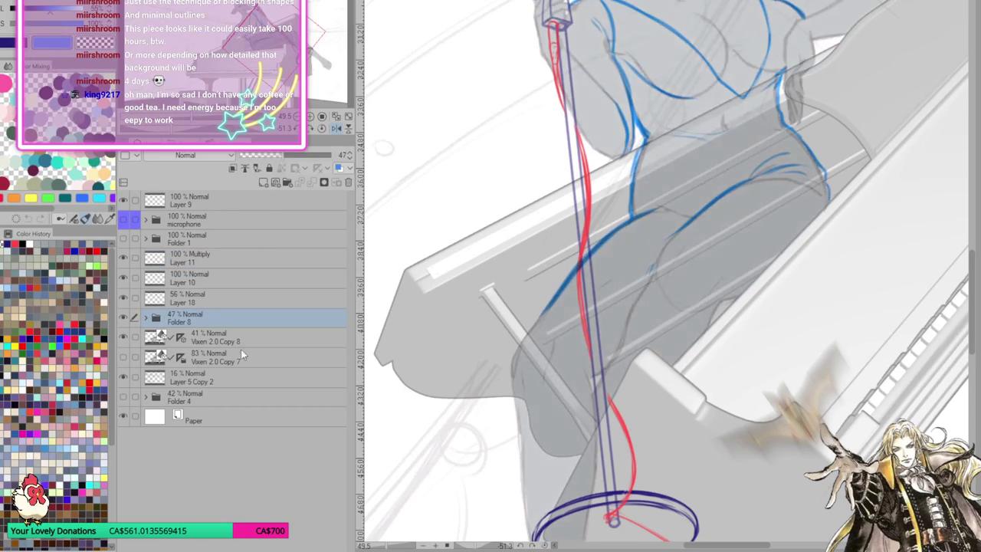
click(265, 335)
click(253, 157)
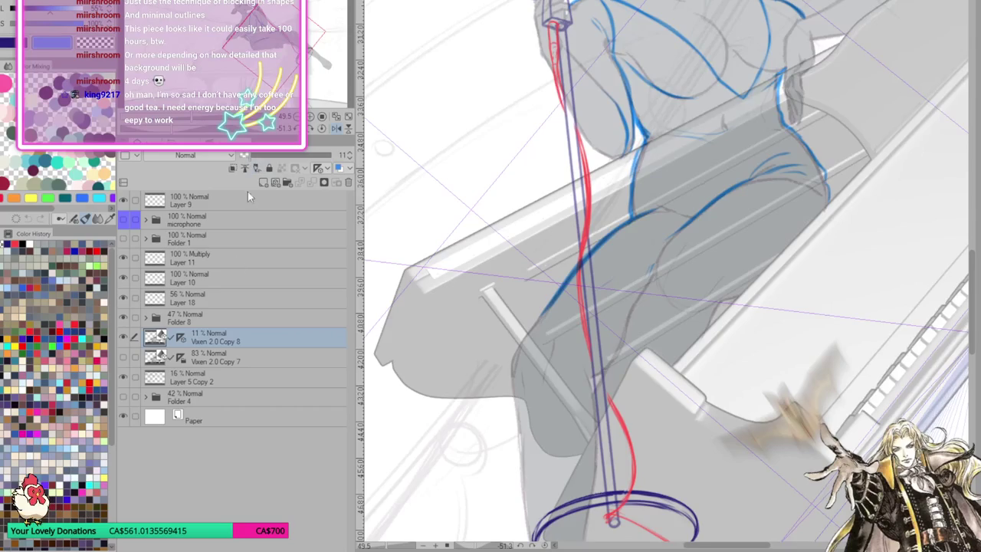
On Layer 11, outline the outer and inner edges of the leg in blue
click(223, 298)
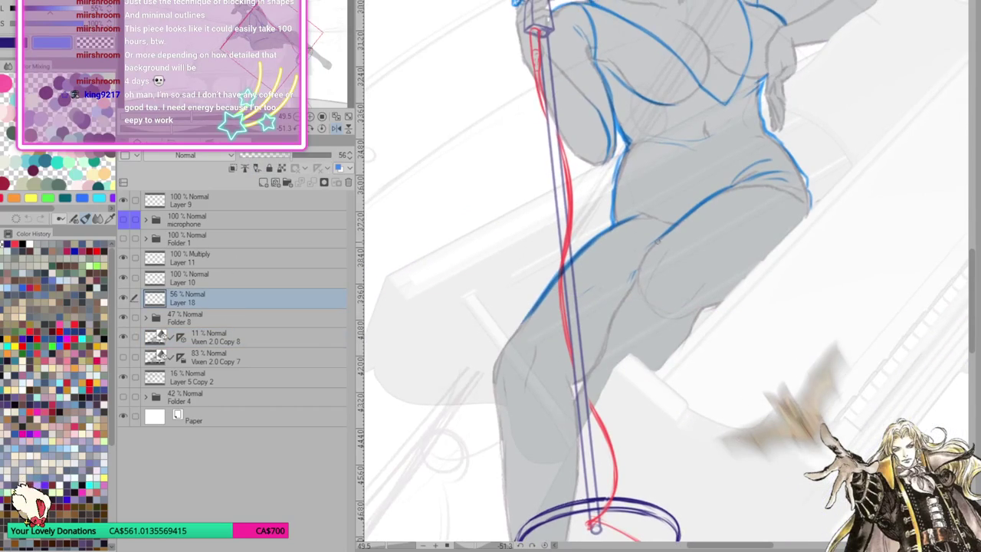
drag(610, 266, 575, 292)
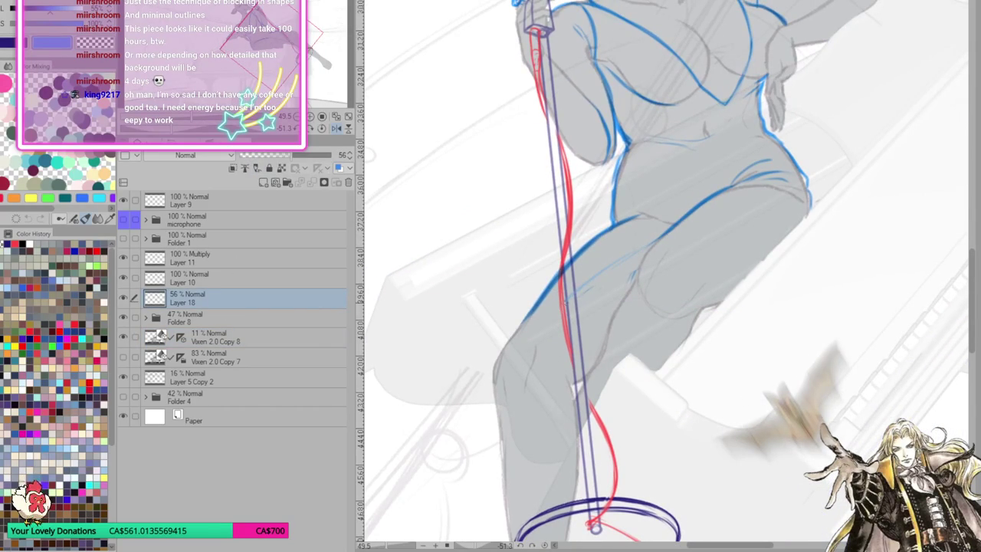
key(ctrl+z)
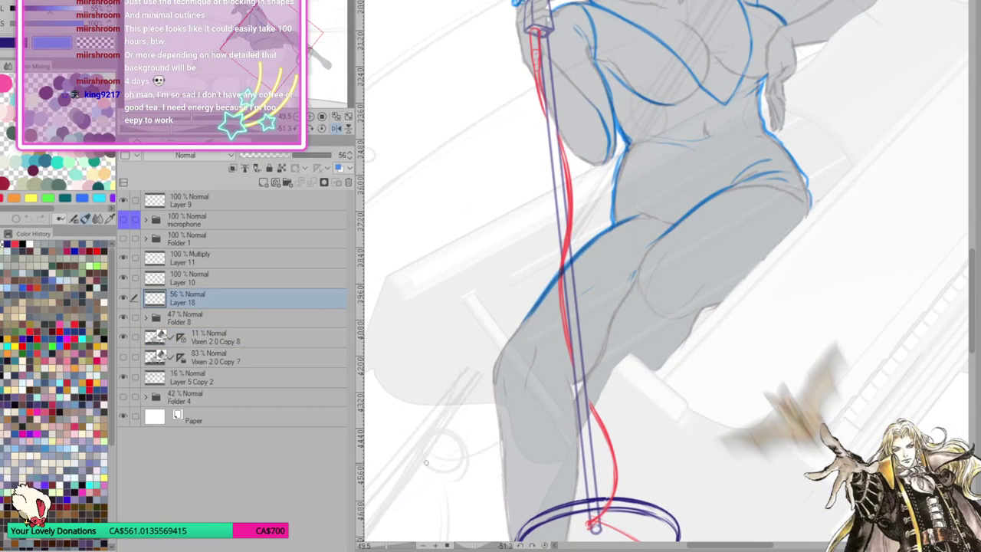
click(213, 258)
drag(529, 308, 495, 384)
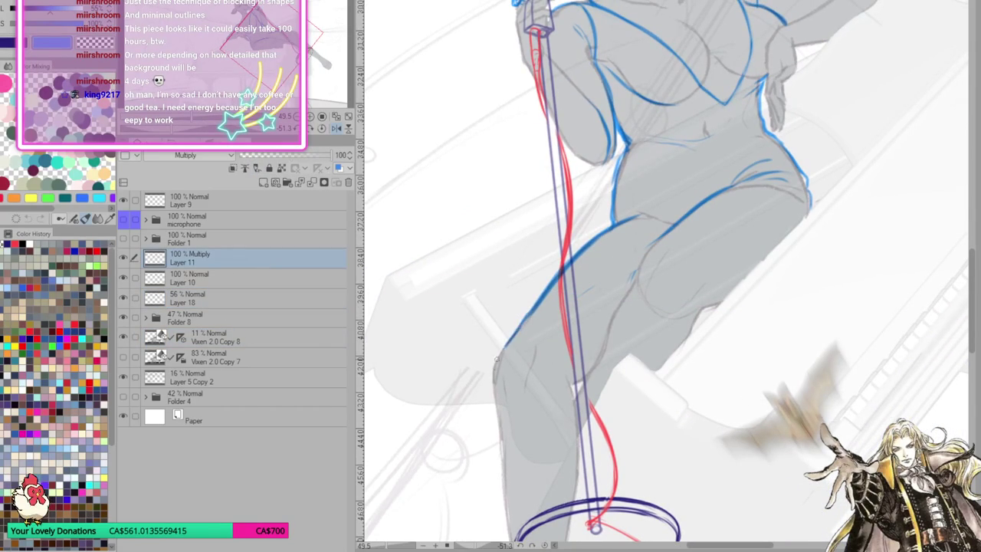
mouse_move(499, 443)
mouse_down()
mouse_move(520, 370)
mouse_move(549, 320)
mouse_move(572, 376)
mouse_up()
drag(554, 322, 575, 405)
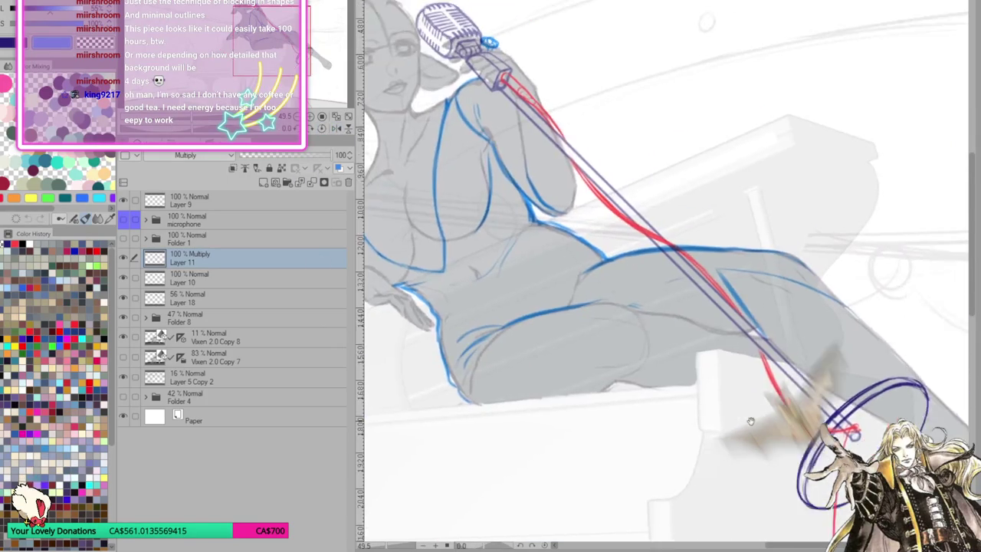
Rework the blue lower thigh line, undoing the unwanted strokes
drag(321, 134, 664, 282)
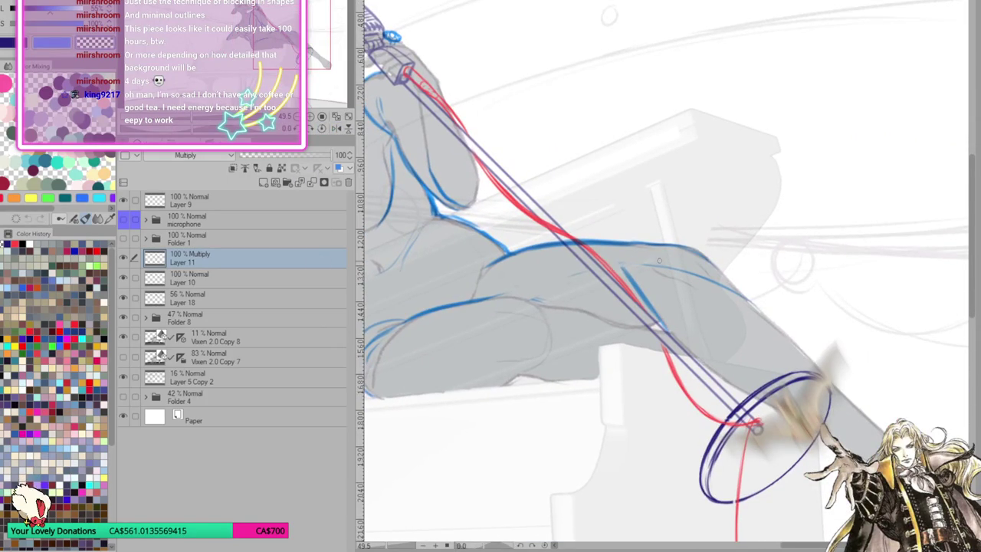
drag(514, 291, 630, 256)
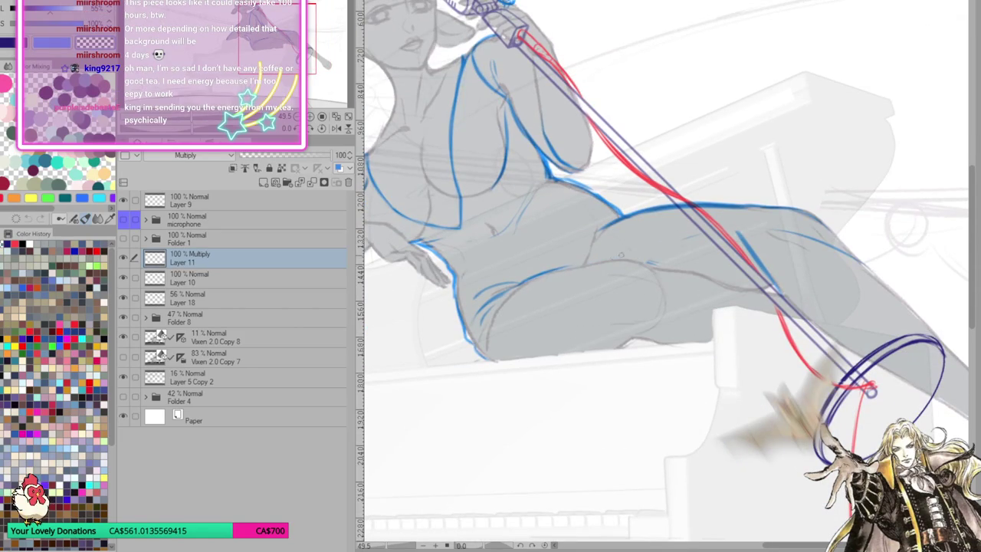
drag(514, 284, 639, 240)
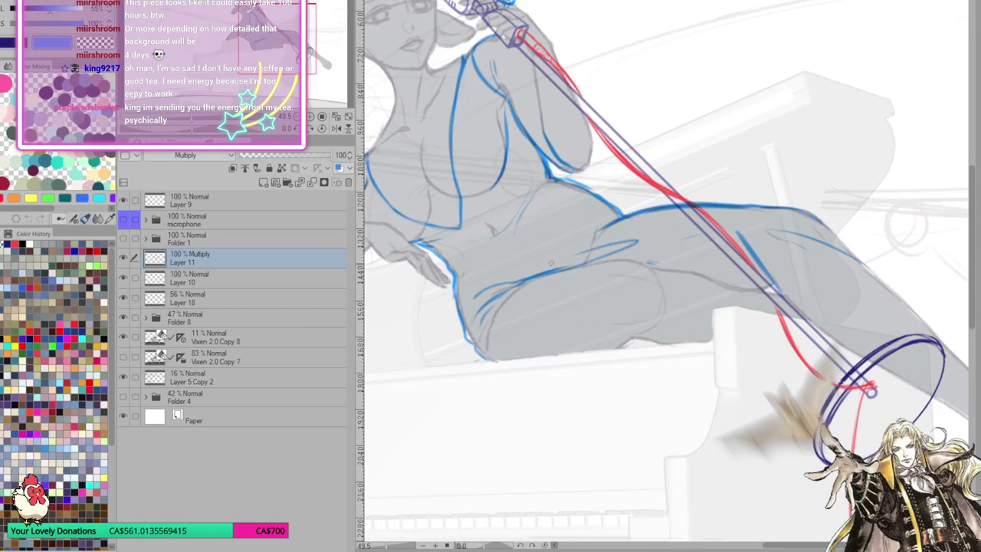
drag(519, 285, 511, 295)
key(ctrl+z)
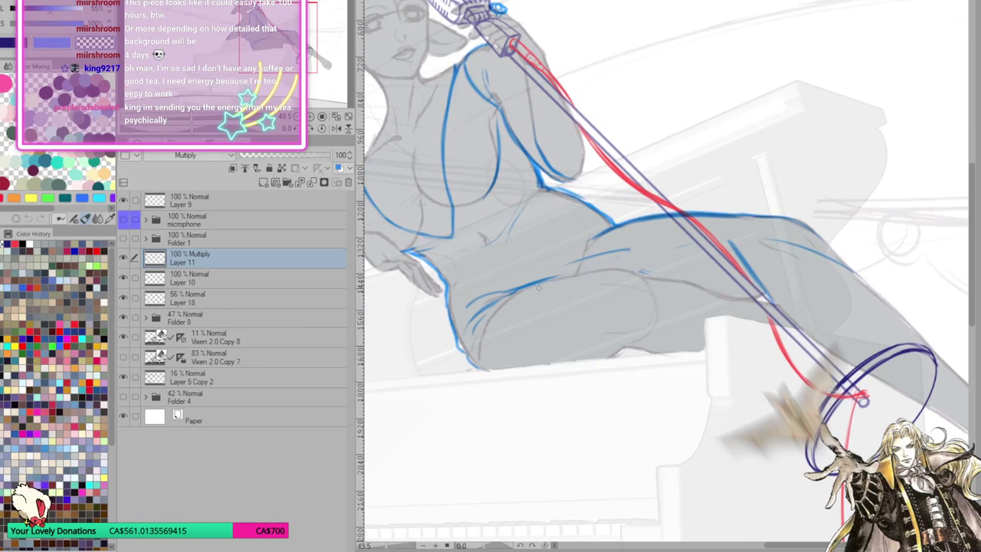
key(ctrl+z)
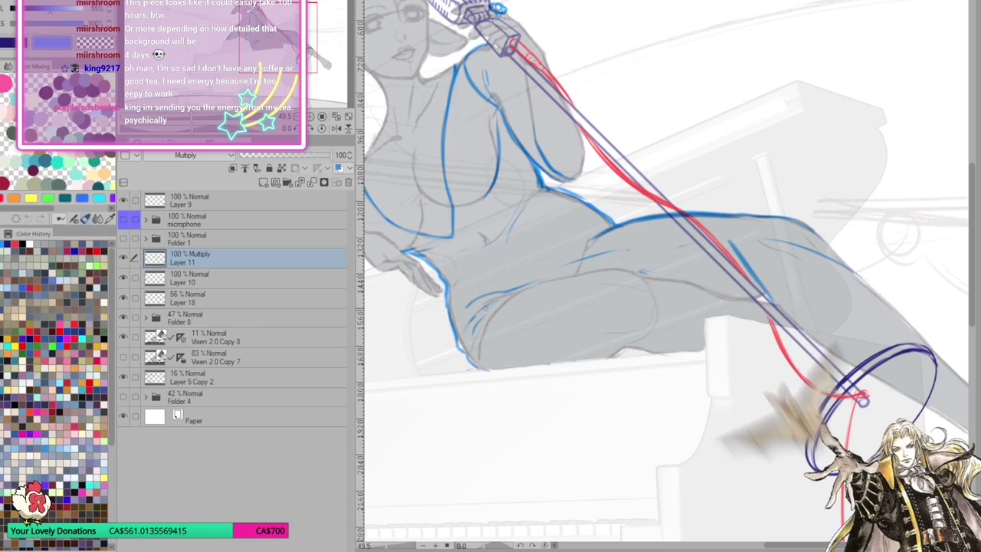
mouse_move(528, 284)
mouse_down()
mouse_move(570, 270)
mouse_move(560, 269)
mouse_up()
key(ctrl+z)
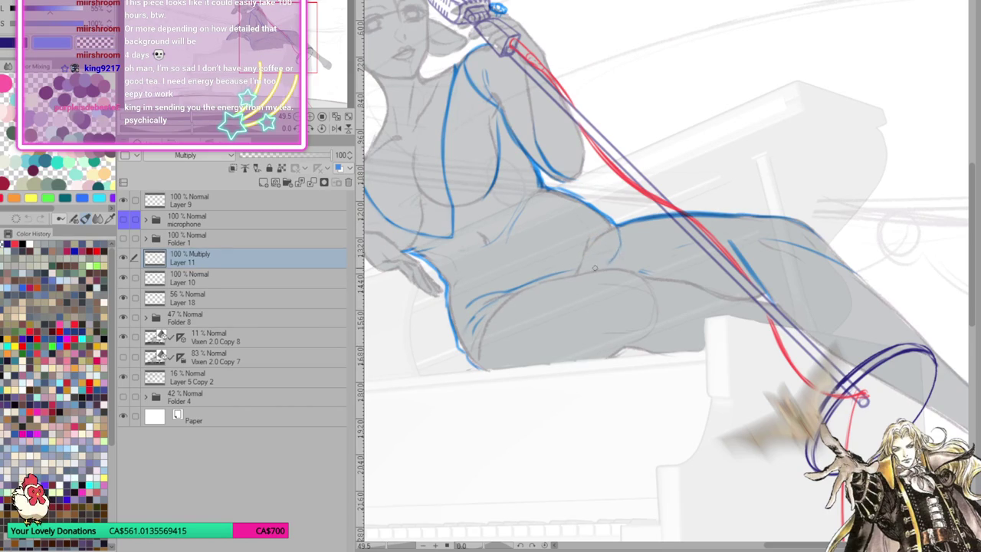
Mirror the view and rotate and zoom it onto the torso and legs
key(h)
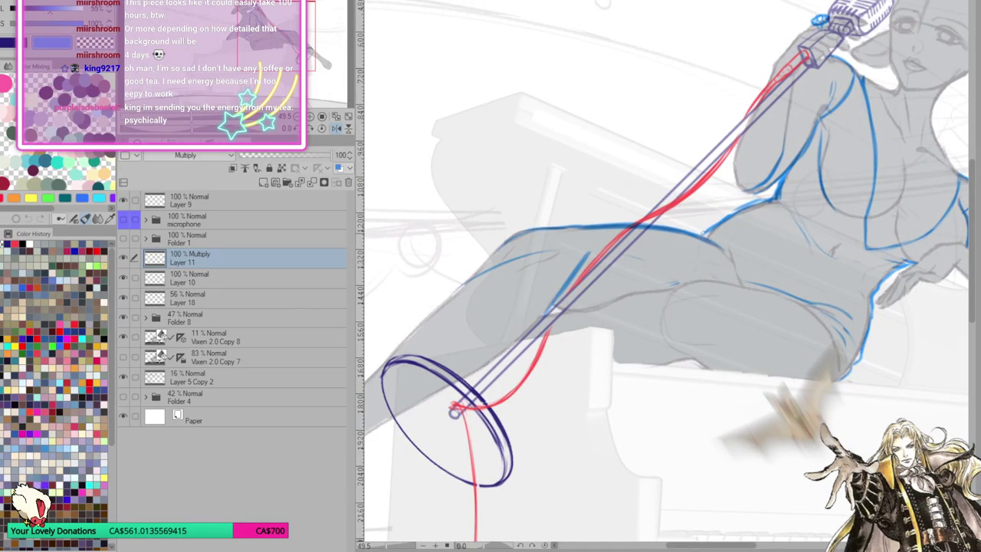
drag(713, 239, 681, 253)
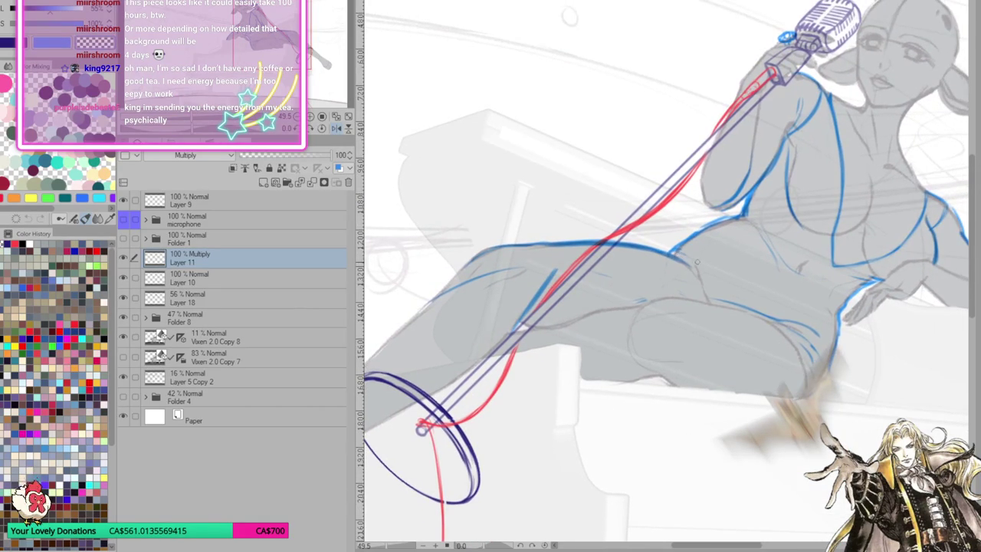
drag(721, 222, 680, 257)
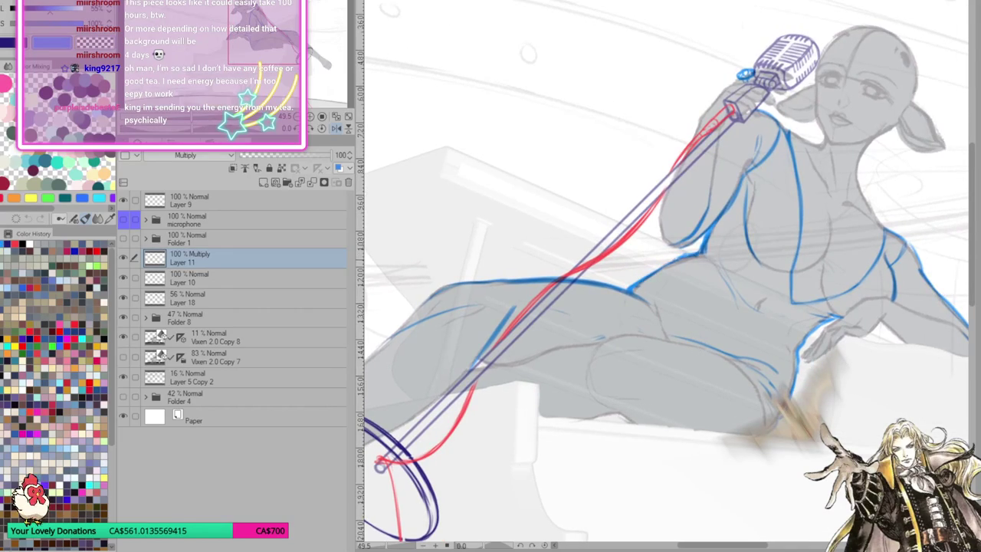
mouse_move(772, 333)
mouse_down()
mouse_move(736, 370)
mouse_move(618, 314)
mouse_up()
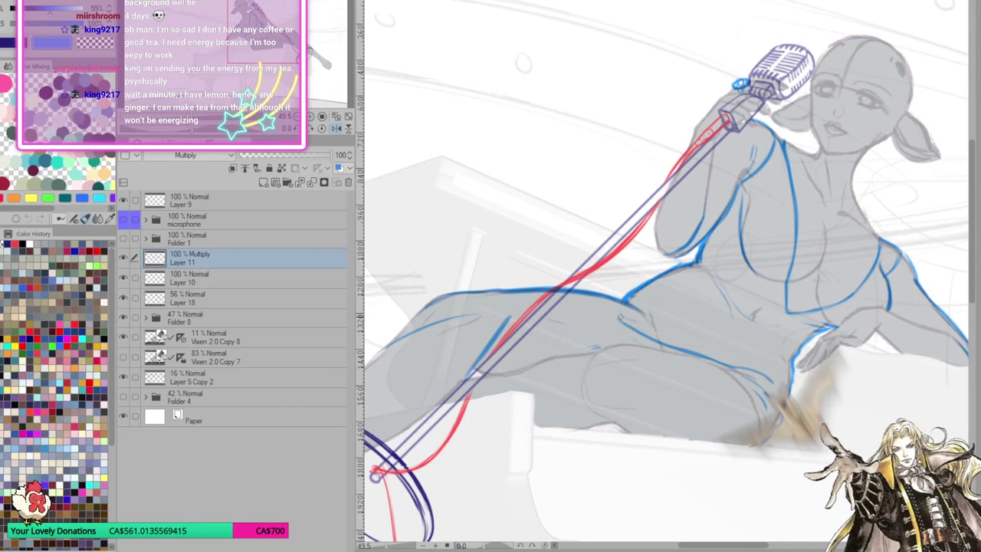
drag(718, 466, 690, 383)
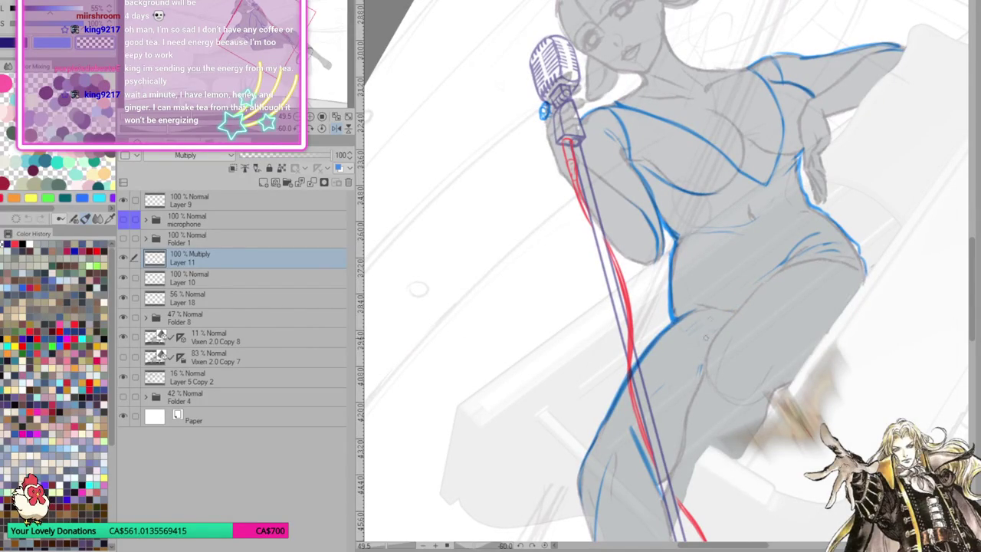
Reset the rotation, fit and zoom the view, then add a short blue stroke under the thigh
click(322, 129)
click(336, 117)
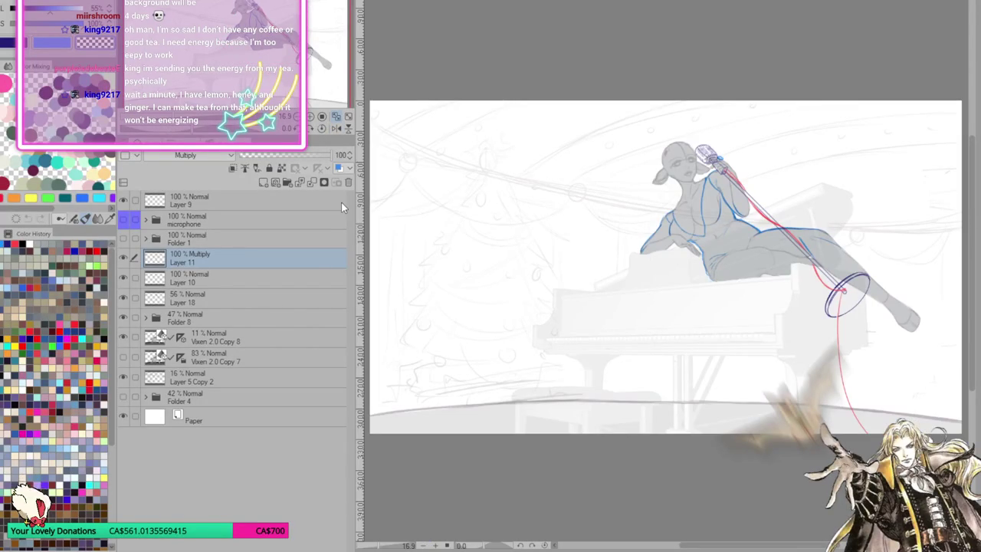
scroll(935, 186, up, 1)
scroll(936, 186, down, 3)
scroll(936, 186, up, 3)
scroll(935, 186, up, 2)
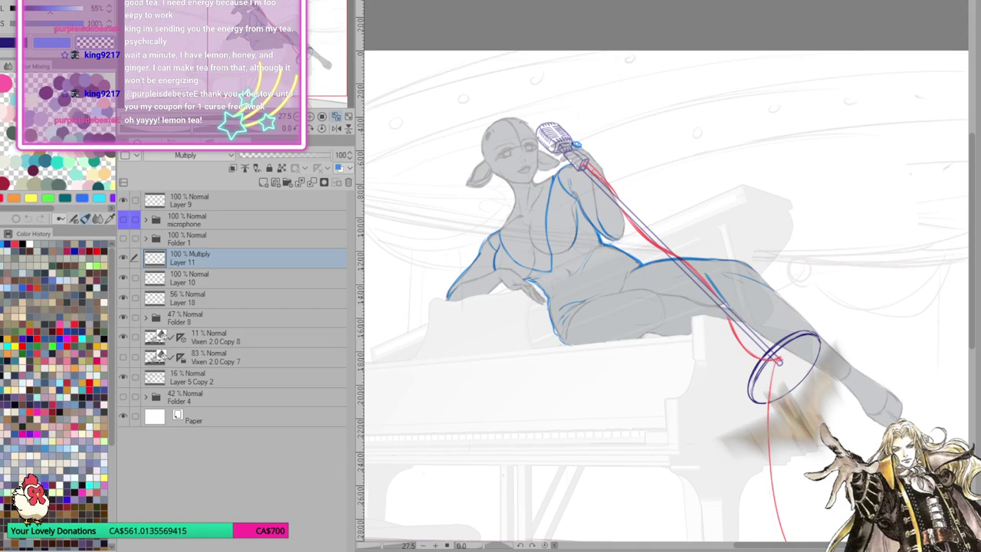
scroll(695, 342, up, 1)
scroll(694, 343, up, 1)
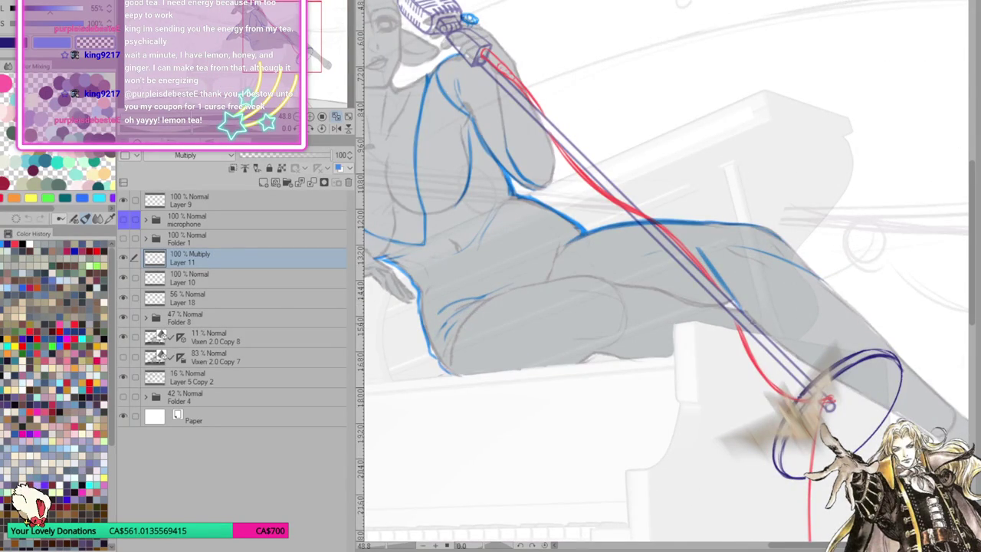
mouse_move(828, 404)
mouse_down()
mouse_move(744, 384)
mouse_move(840, 381)
mouse_up()
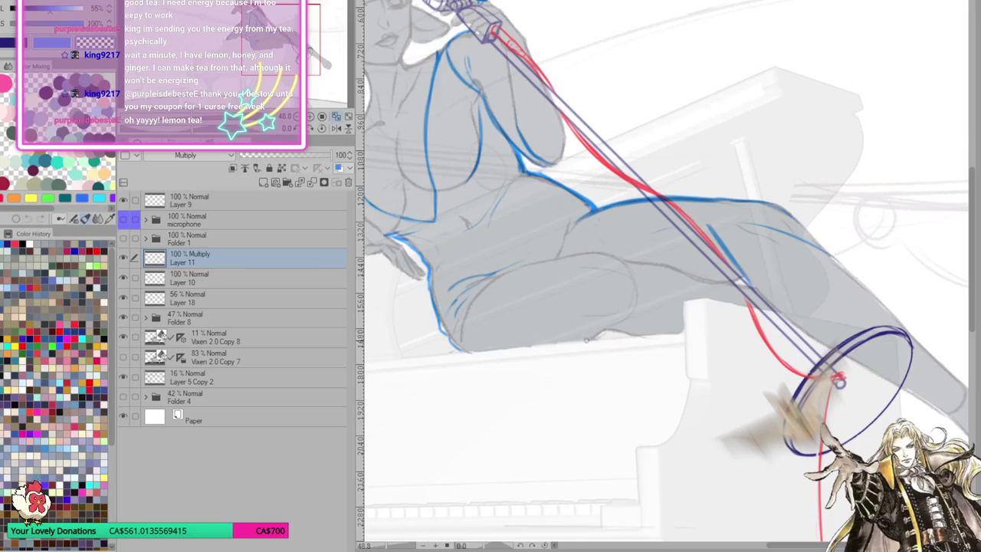
drag(586, 338, 613, 332)
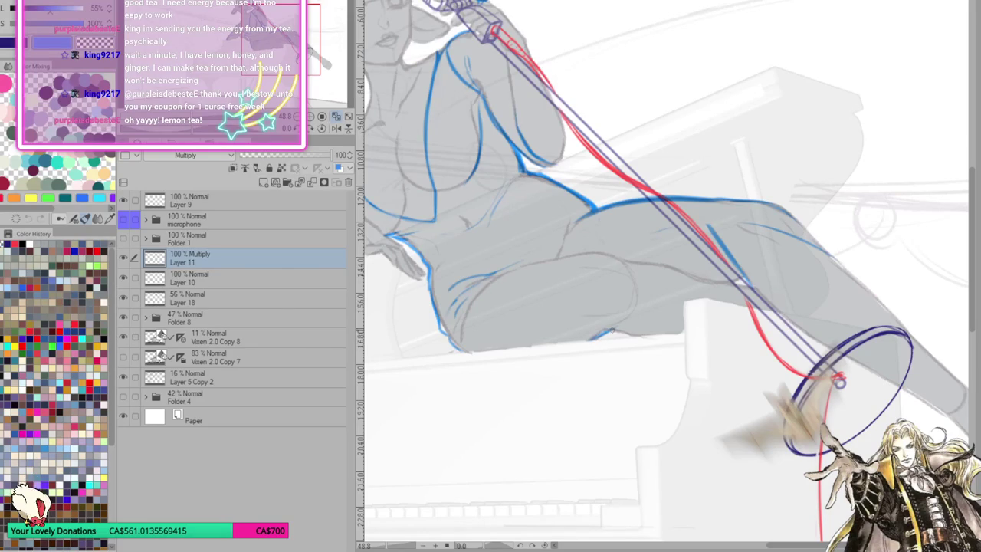
drag(723, 361, 707, 369)
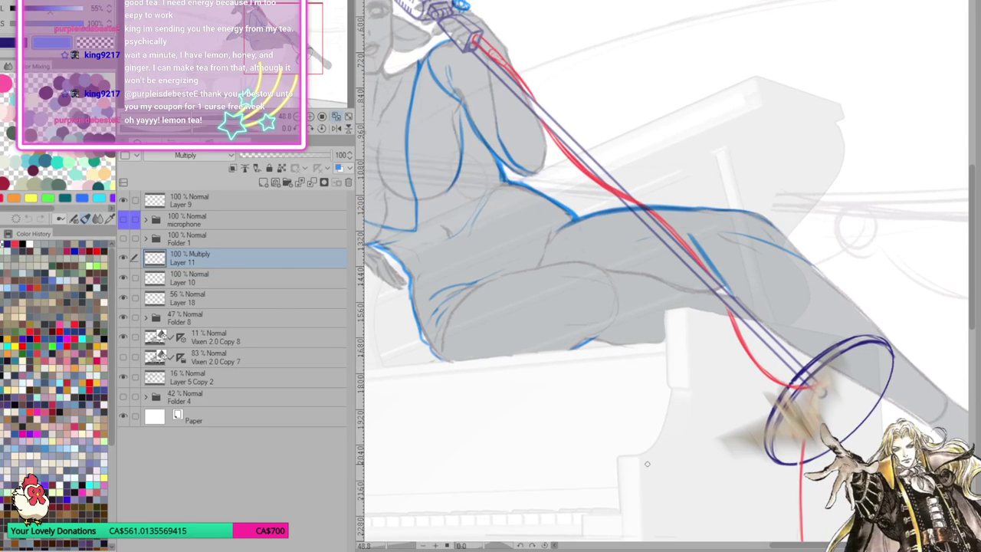
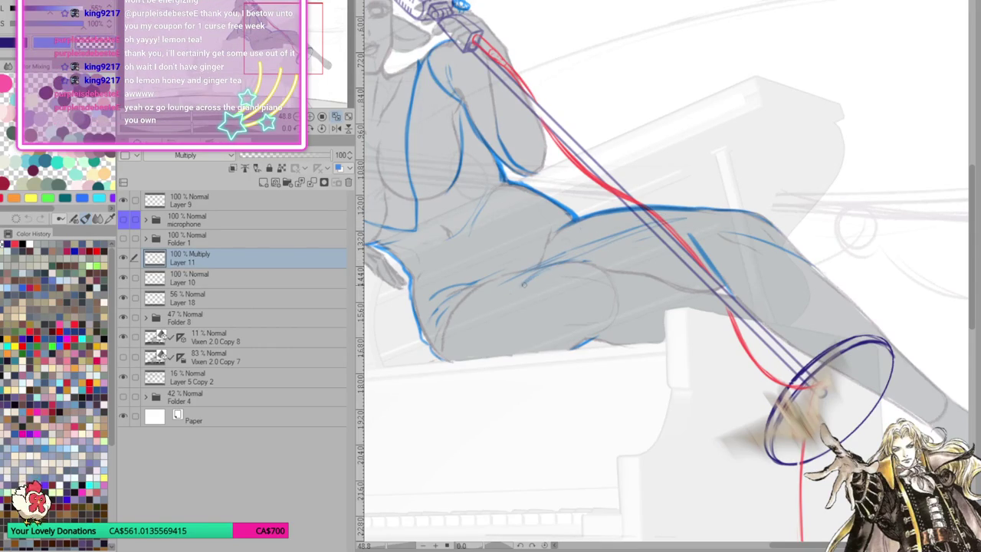
Sketch a short light thigh stroke, then rotate and zoom the canvas to a working angle
drag(486, 281, 526, 269)
mouse_move(514, 281)
mouse_down()
mouse_move(605, 411)
mouse_move(566, 318)
mouse_up()
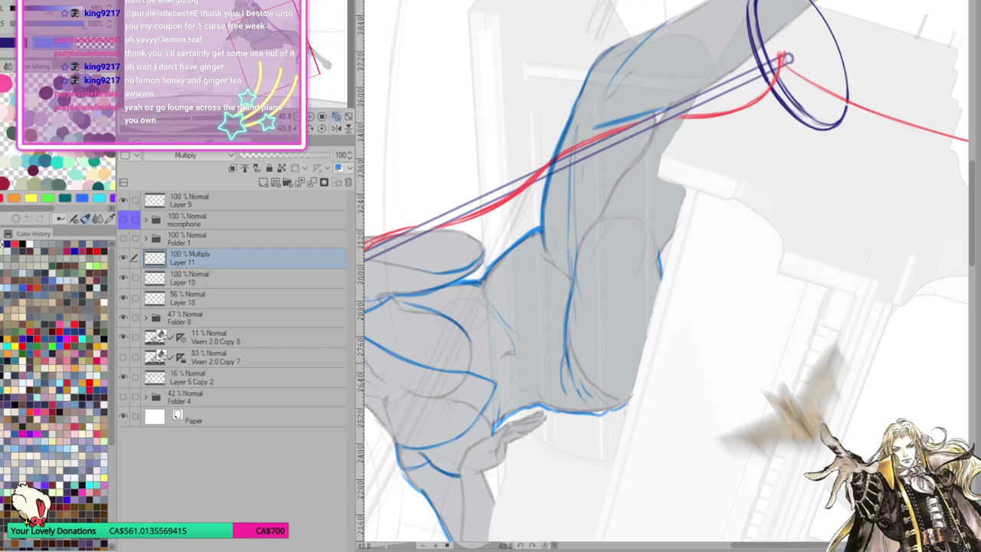
mouse_move(712, 318)
mouse_down()
mouse_move(518, 452)
mouse_move(723, 280)
mouse_move(642, 343)
mouse_up()
scroll(517, 453, up, 2)
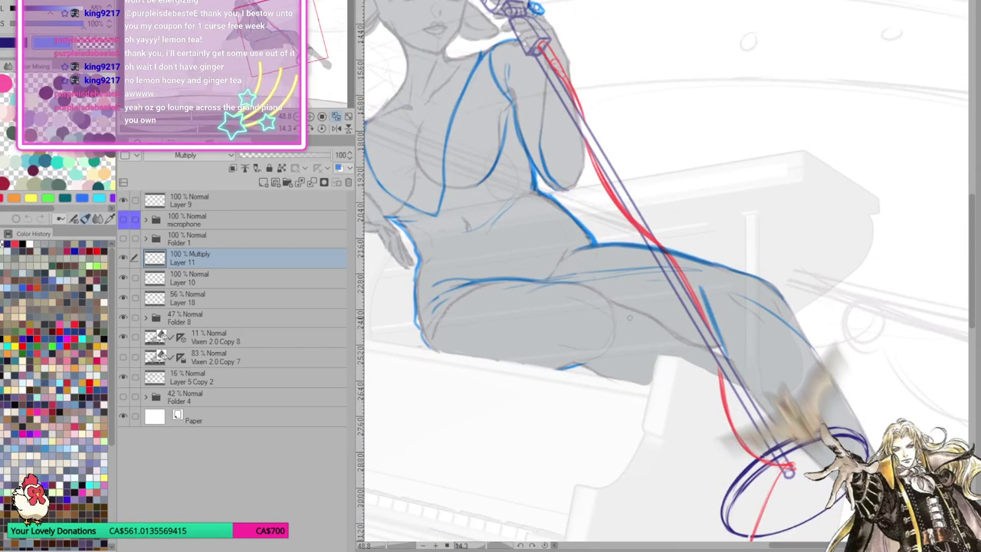
mouse_move(712, 278)
mouse_down()
mouse_move(708, 253)
mouse_move(727, 345)
mouse_up()
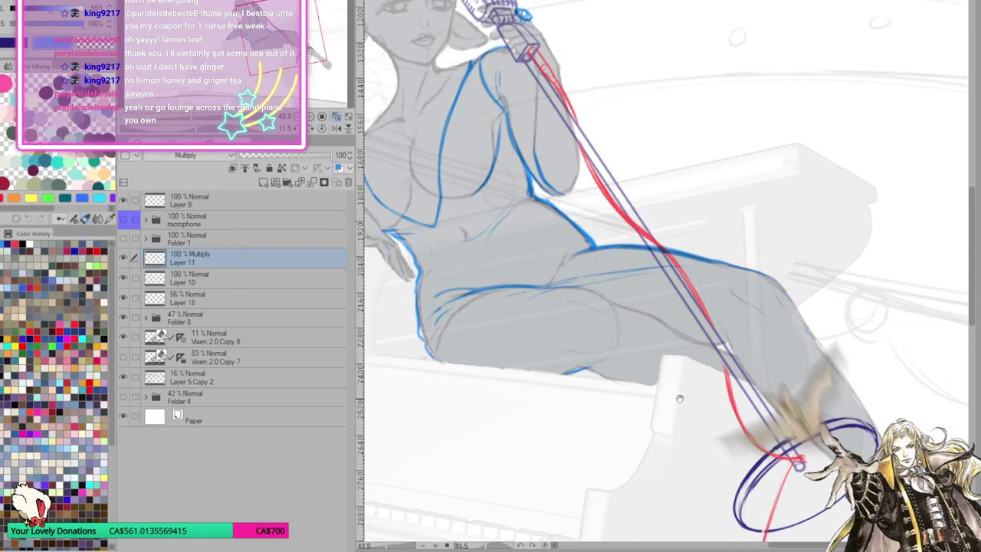
Draw blue contour curves along the lower and upper thigh, extending the top outline toward the knee
drag(681, 397, 727, 351)
drag(630, 324, 660, 321)
mouse_move(798, 228)
mouse_down()
mouse_move(676, 260)
mouse_move(657, 317)
mouse_move(740, 314)
mouse_move(778, 301)
mouse_up()
mouse_move(769, 229)
mouse_down()
mouse_move(621, 244)
mouse_move(610, 296)
mouse_up()
mouse_move(610, 263)
mouse_down()
mouse_move(617, 313)
mouse_move(648, 321)
mouse_move(609, 257)
mouse_move(677, 239)
mouse_up()
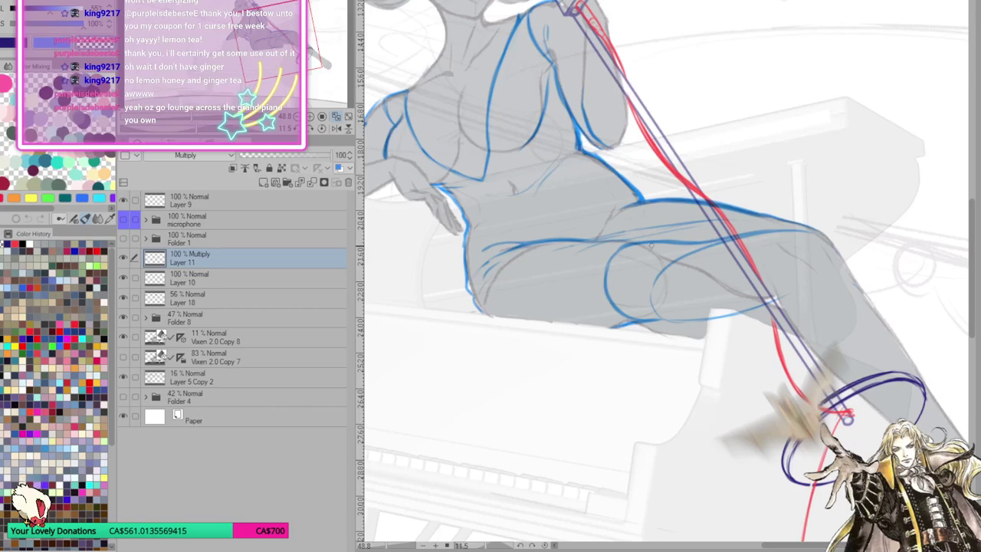
key(minus)
key(minus)
mouse_move(722, 190)
mouse_down()
mouse_move(763, 158)
mouse_move(795, 153)
mouse_up()
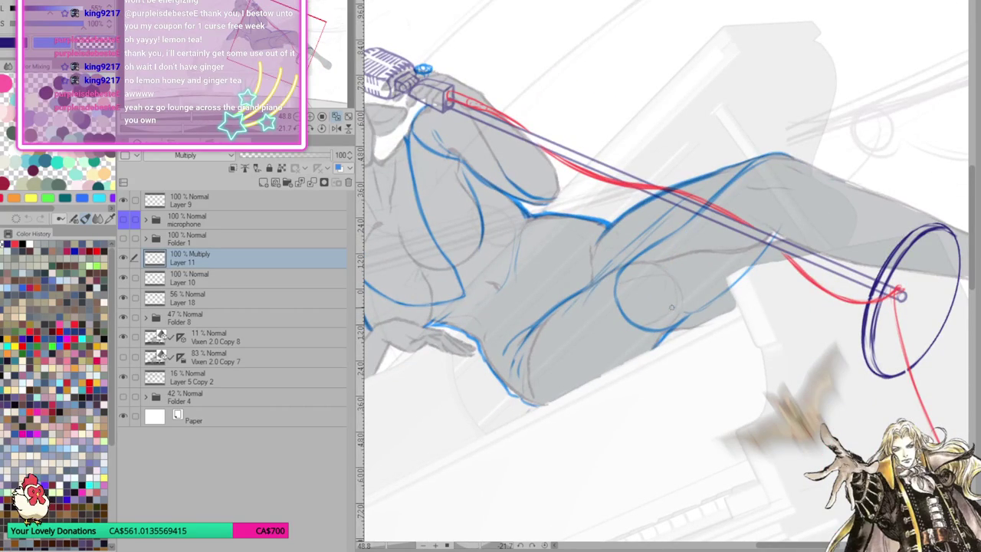
Replace the last outline with new blue thigh lines and a bold curve rounding the knee
key(ctrl+z)
key(ctrl+z)
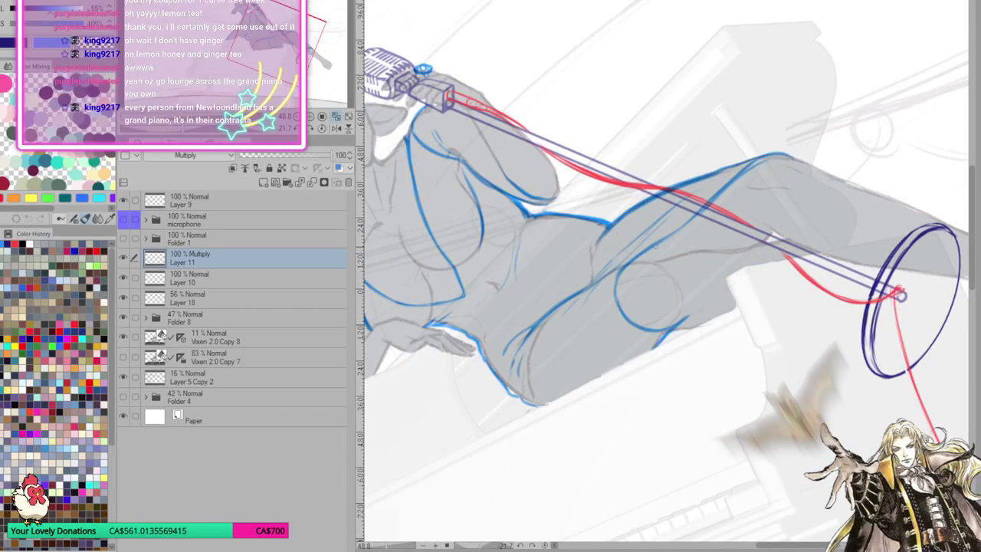
drag(622, 267, 711, 206)
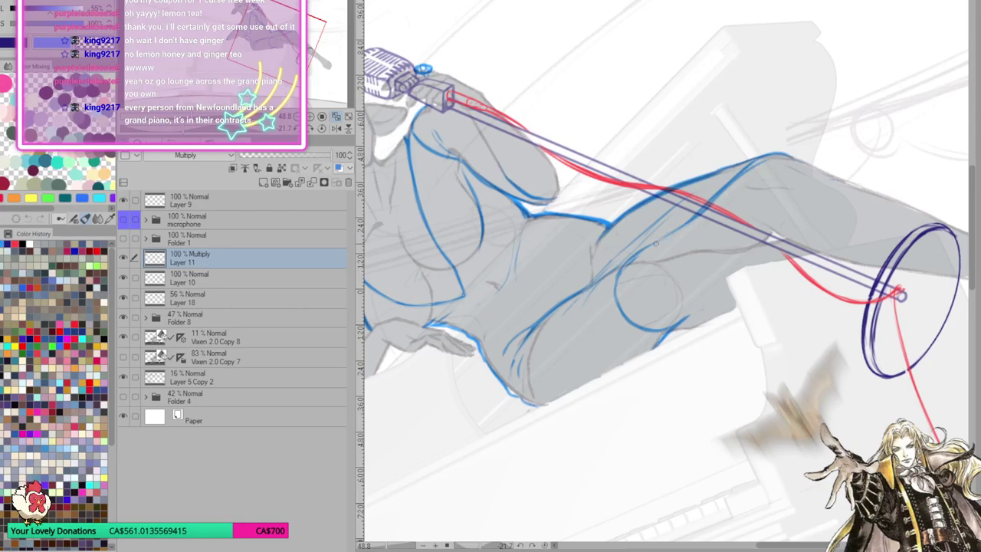
drag(628, 258, 761, 160)
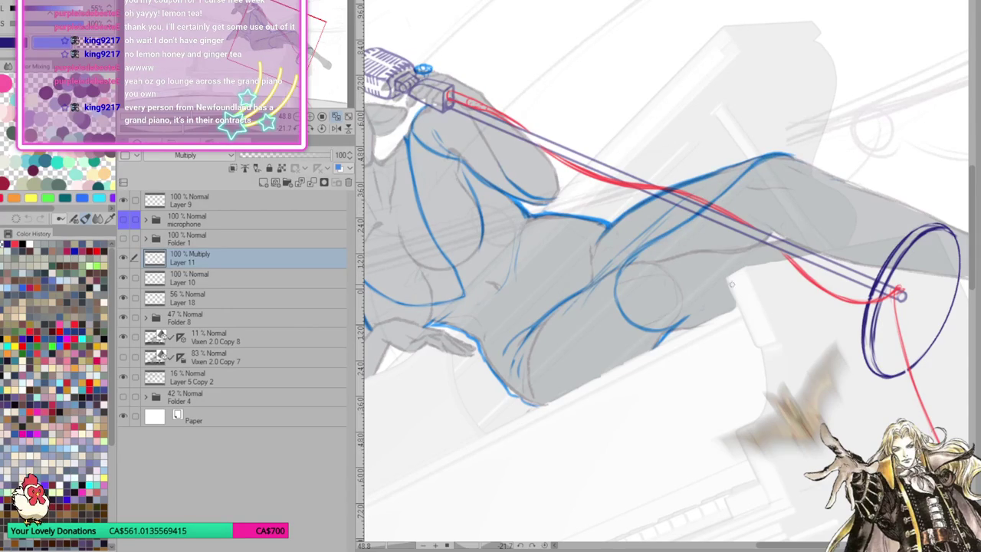
drag(684, 319, 709, 295)
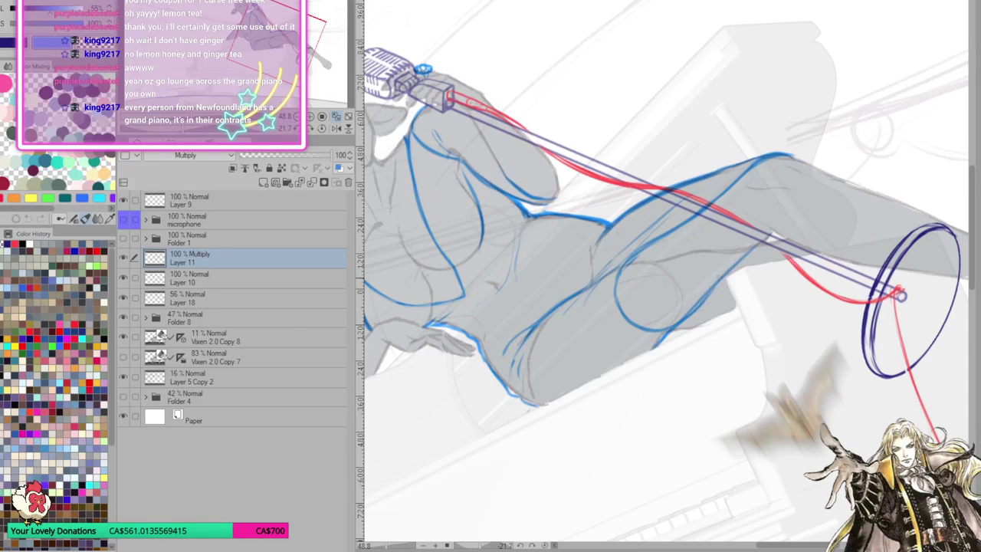
mouse_move(793, 217)
mouse_down()
mouse_move(802, 169)
mouse_move(778, 222)
mouse_up()
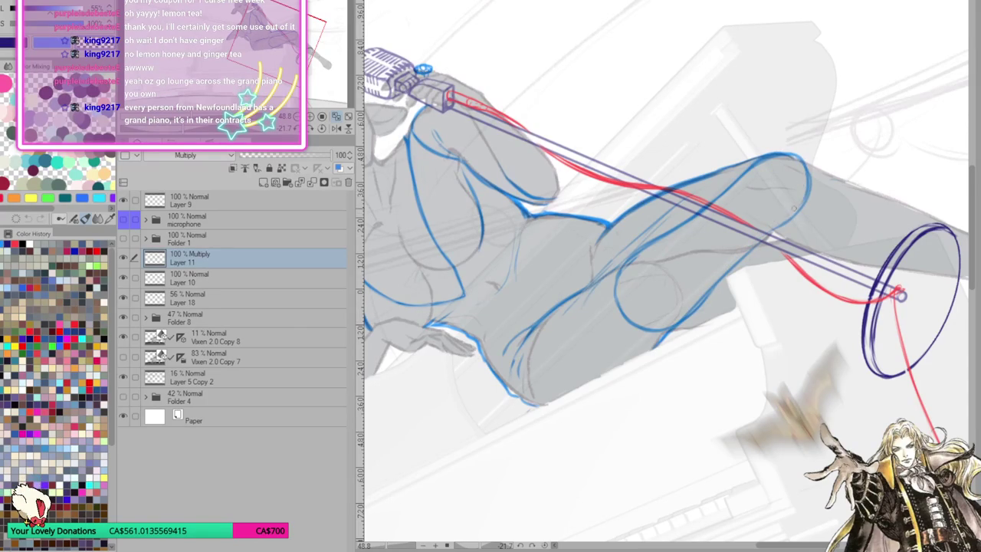
mouse_move(801, 207)
mouse_down()
mouse_move(807, 163)
mouse_move(813, 200)
mouse_up()
Redo the knee and lower thigh contour at a rotated angle, then mirror the canvas to check
mouse_move(852, 264)
mouse_down()
mouse_move(726, 322)
mouse_move(814, 331)
mouse_move(767, 328)
mouse_up()
key(ctrl+z)
key(ctrl+z)
key(ctrl+z)
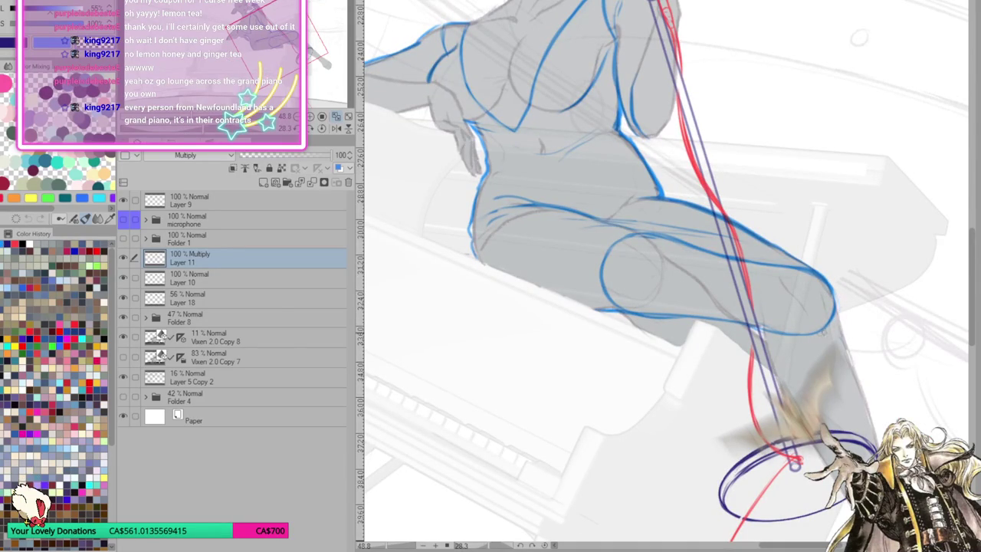
drag(836, 305, 805, 334)
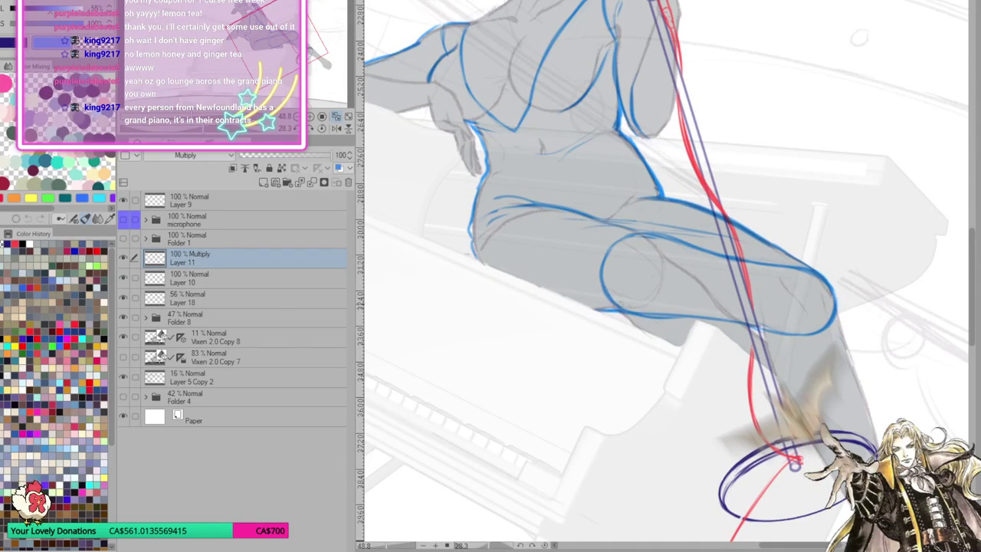
drag(605, 307, 609, 265)
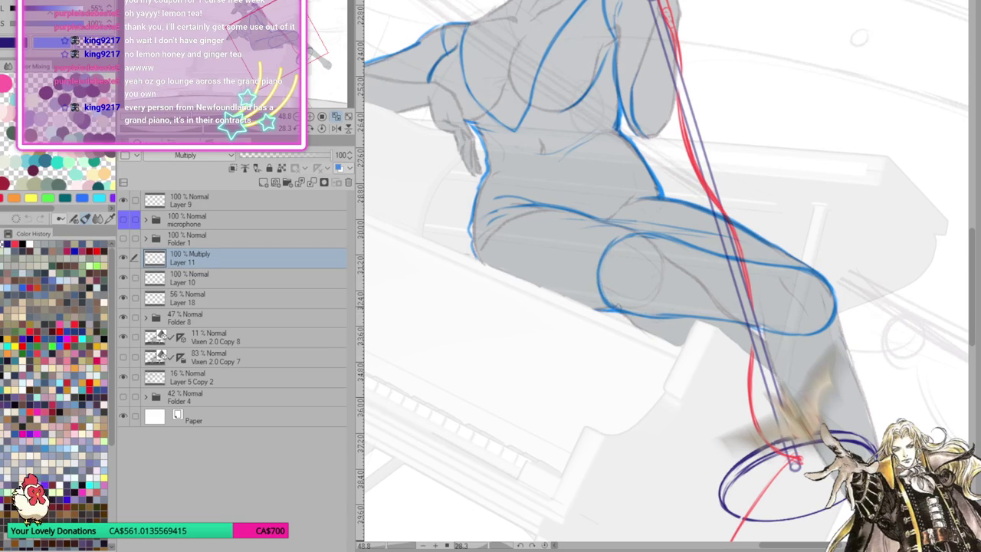
key(ctrl+z)
drag(623, 311, 702, 316)
drag(871, 326, 651, 345)
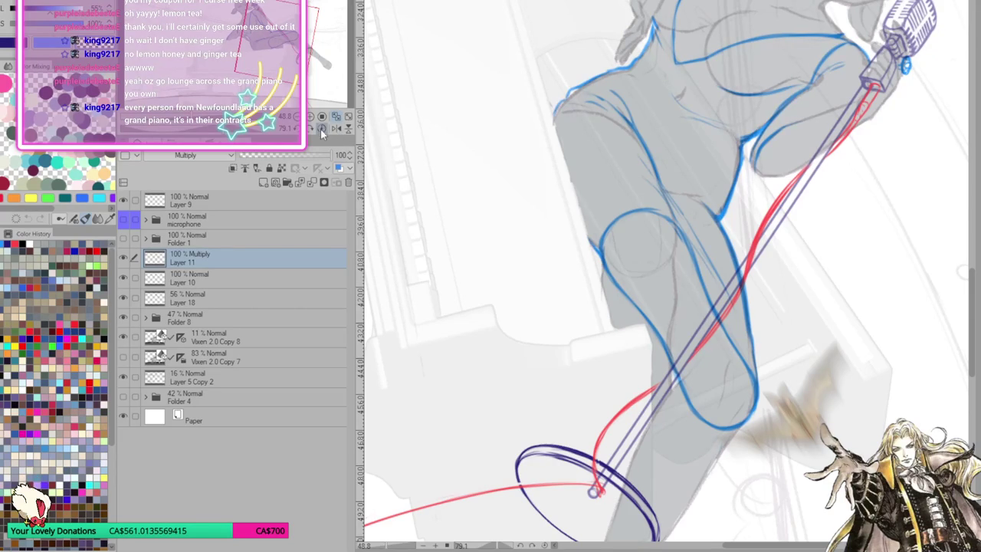
key(h)
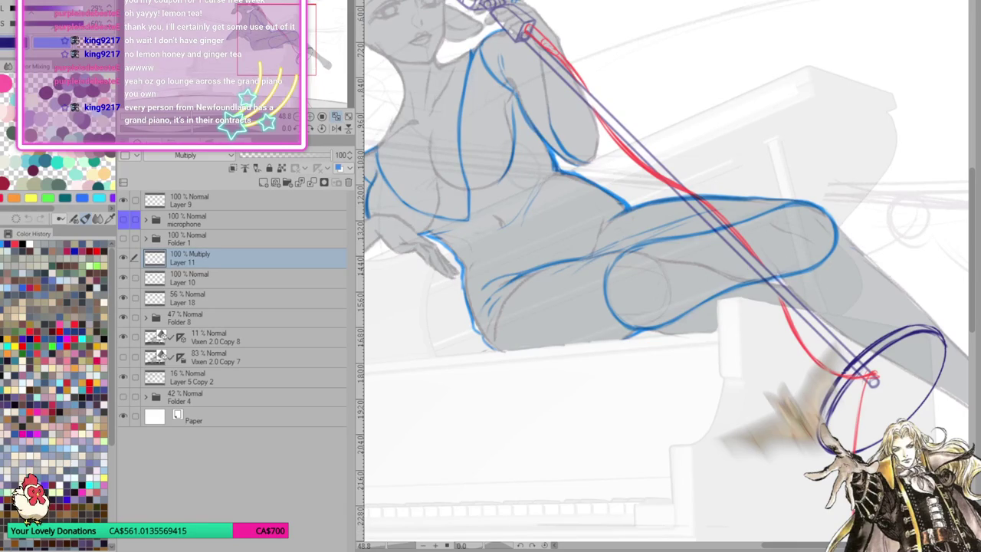
Group Layer 10 and Layer 18 into a new Folder 2 and check its contents
click(229, 277)
shift+click(230, 298)
key(ctrl+g)
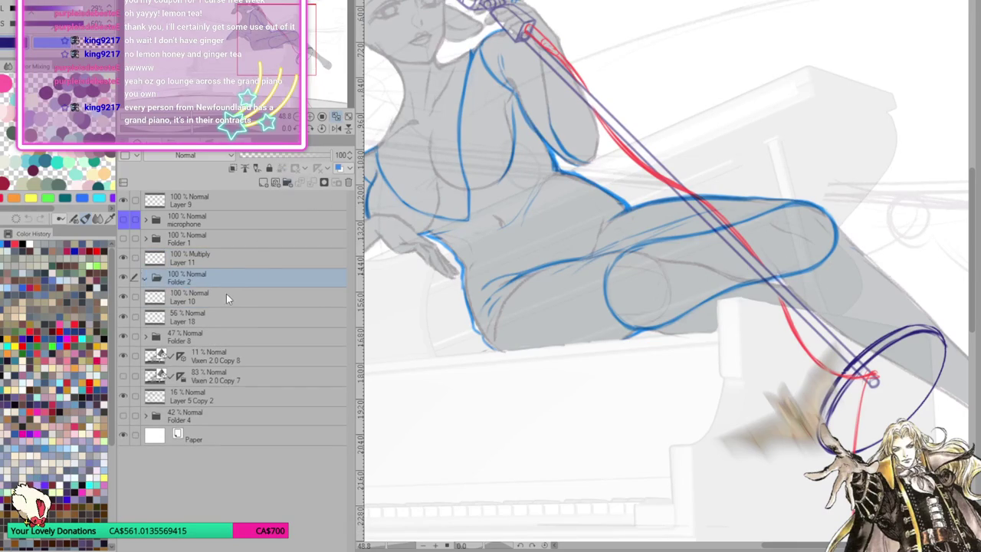
click(198, 278)
click(146, 277)
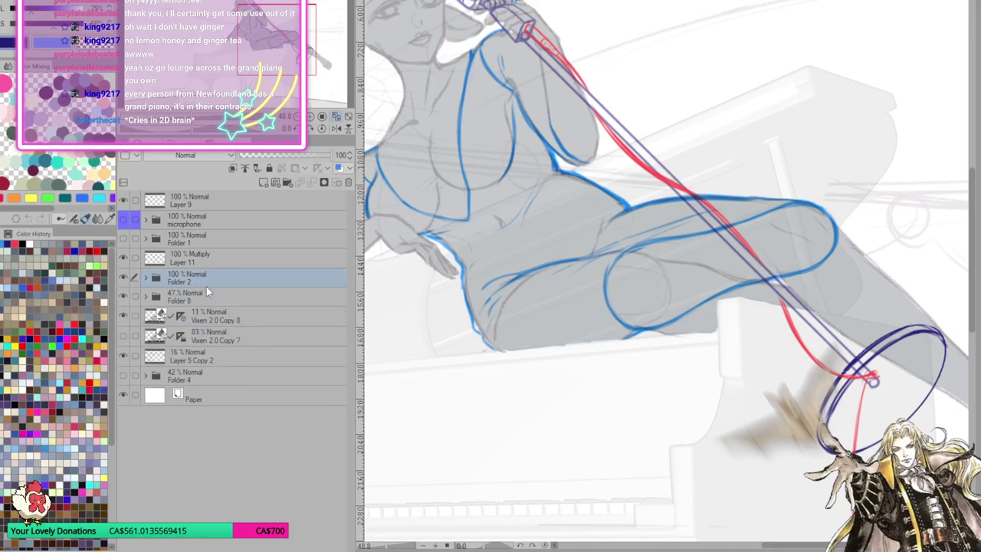
click(146, 278)
click(224, 317)
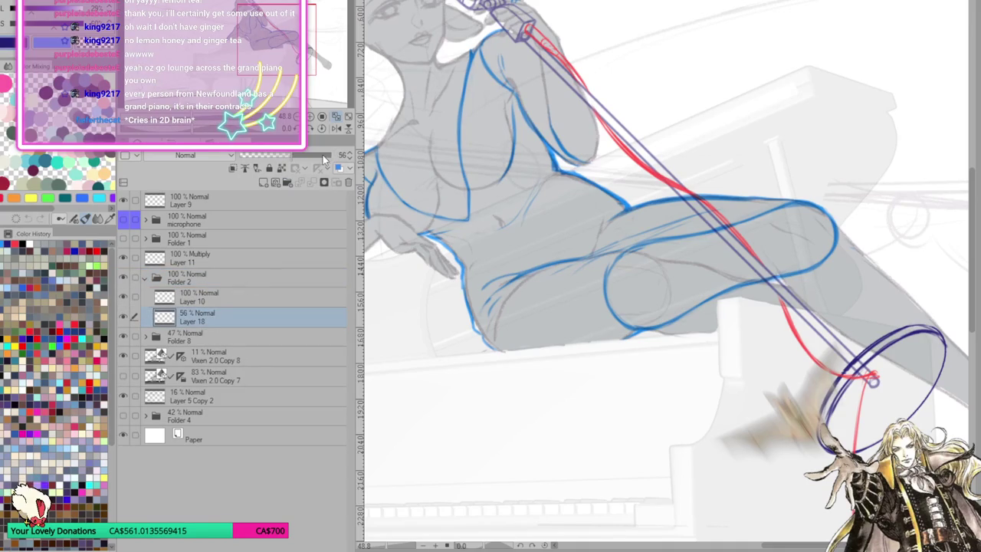
click(191, 279)
Set Folder 2's opacity to 15% and return to Layer 11
click(146, 278)
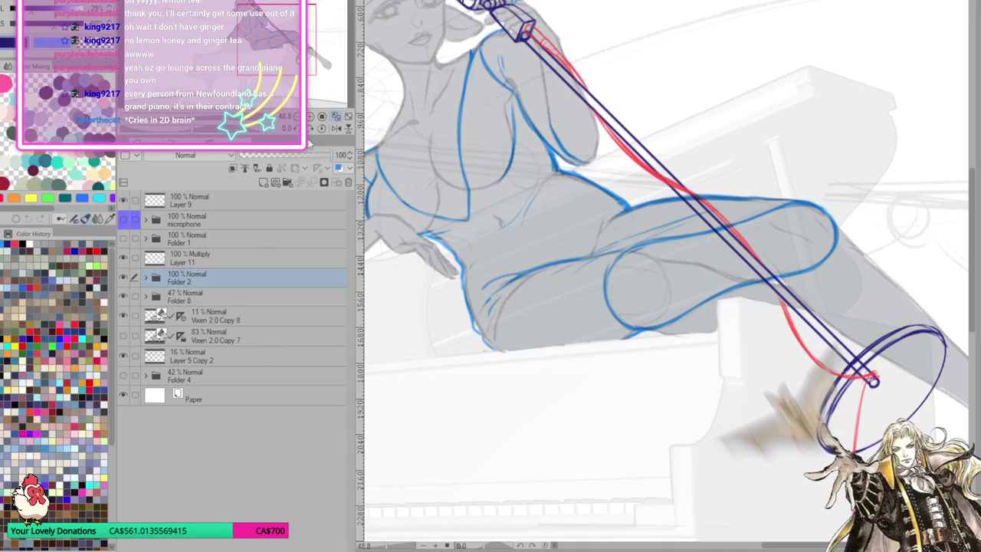
click(255, 156)
click(253, 256)
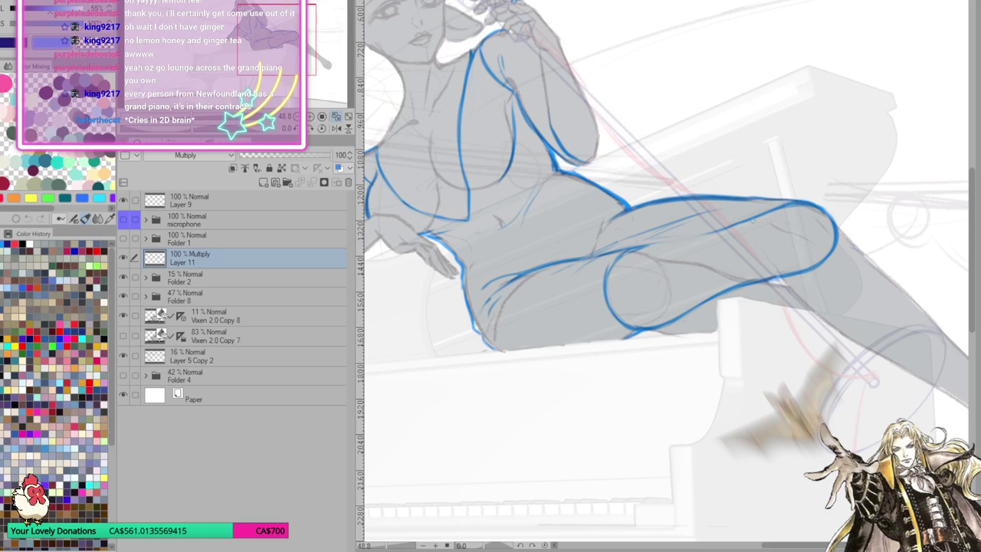
Sketch faint construction lines along the upper thigh, undoing and redrawing the first attempts
drag(598, 257, 731, 228)
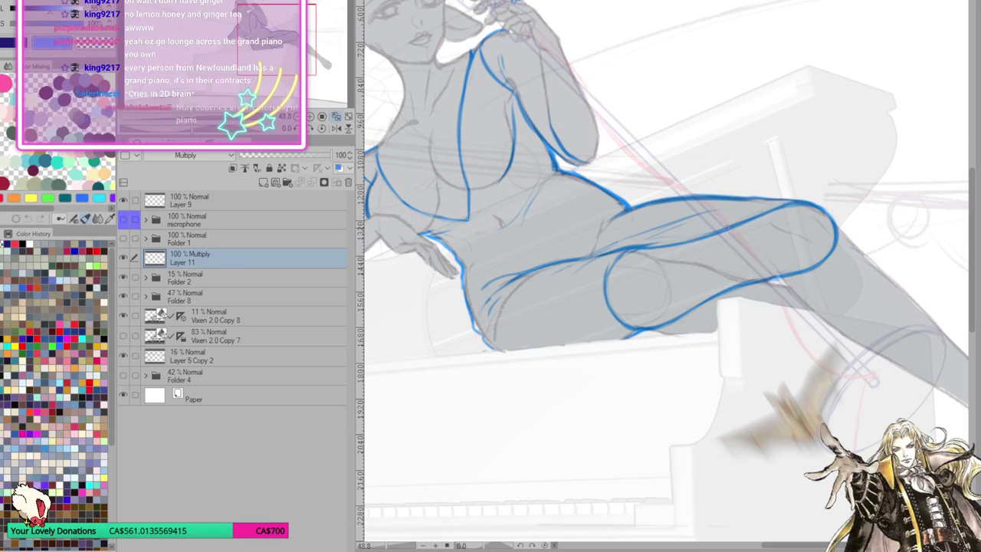
key(ctrl+z)
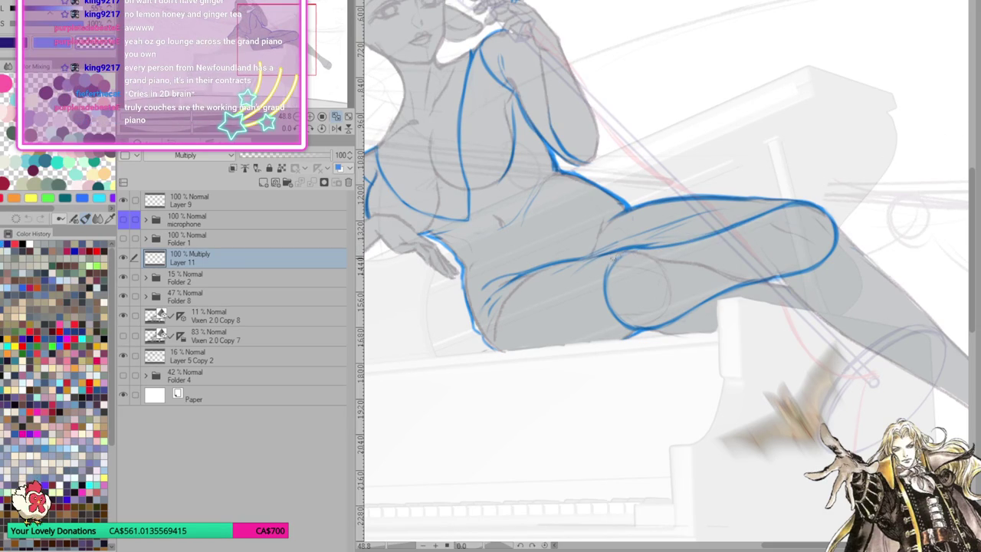
key(ctrl+z)
key(ctrl+z)
key(ctrl+z)
key(ctrl+z)
drag(619, 256, 718, 235)
drag(644, 247, 827, 202)
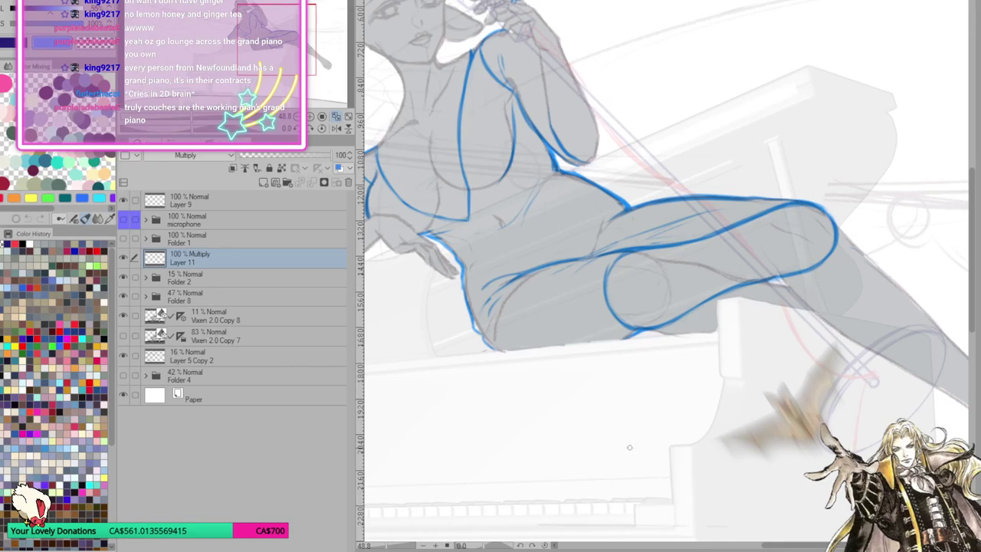
Zoom the view out and back in to check the new thigh lines
scroll(718, 335, down, 3)
scroll(717, 335, down, 2)
scroll(718, 335, up, 1)
scroll(690, 330, up, 2)
scroll(667, 326, up, 2)
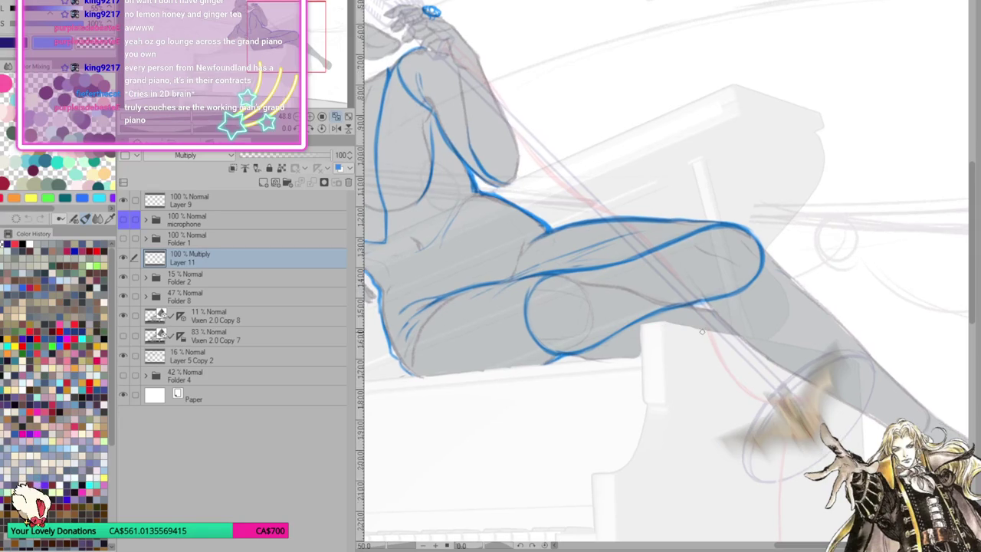
scroll(704, 331, up, 1)
scroll(702, 331, up, 1)
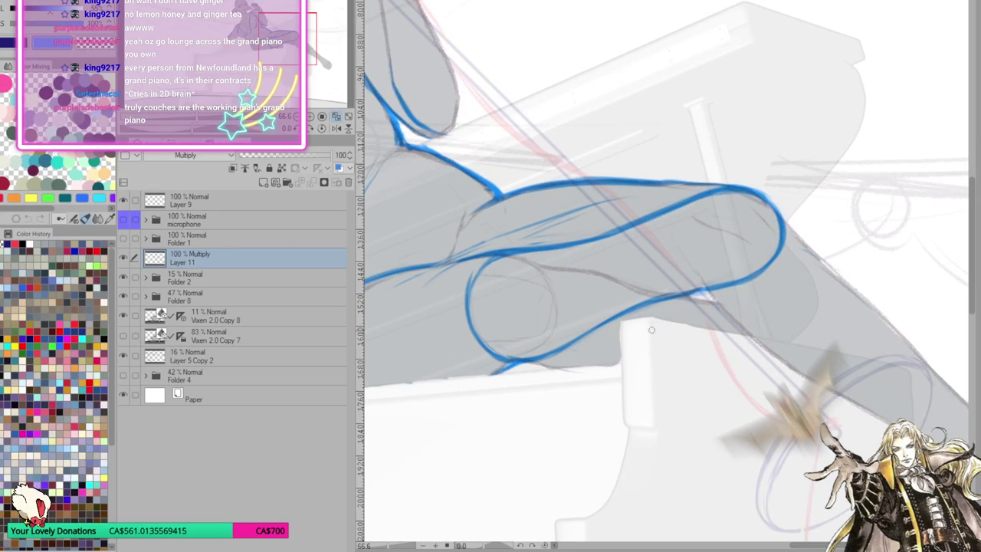
Fade Layer 11 to 46% opacity, add new Layer 12, and zoom out to view the whole scene
drag(295, 156, 283, 156)
click(262, 183)
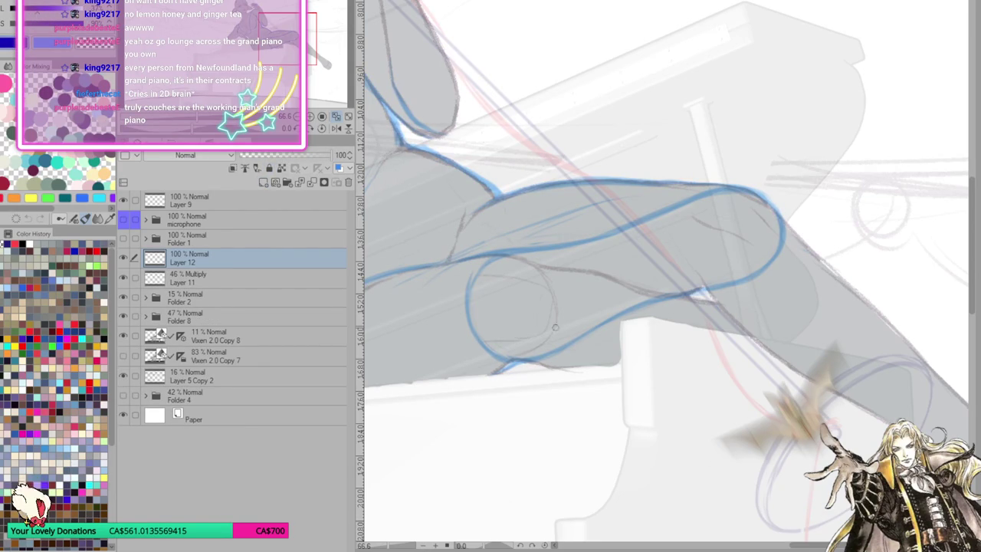
mouse_move(643, 341)
mouse_down()
mouse_move(559, 484)
mouse_move(710, 405)
mouse_move(736, 454)
mouse_move(712, 460)
mouse_move(763, 456)
mouse_up()
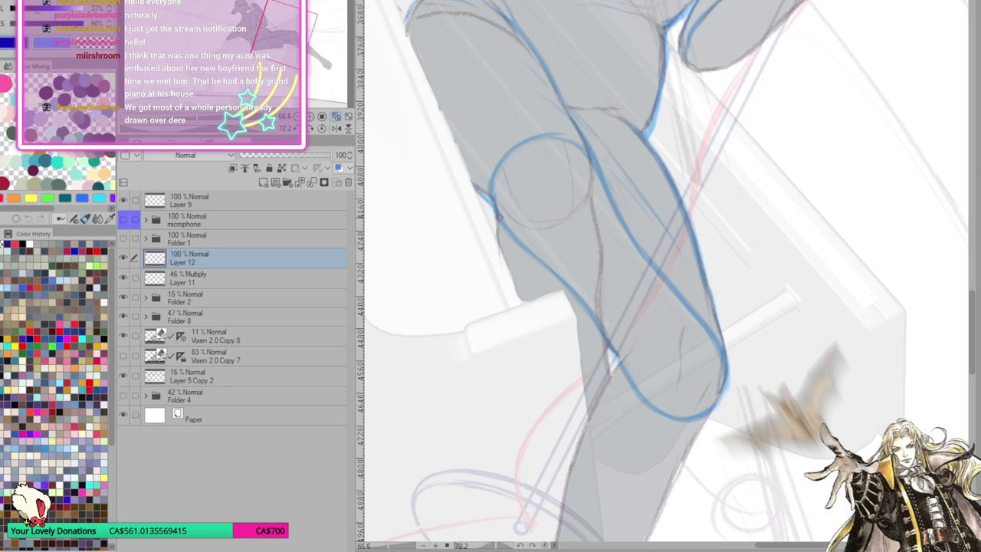
click(323, 128)
click(323, 128)
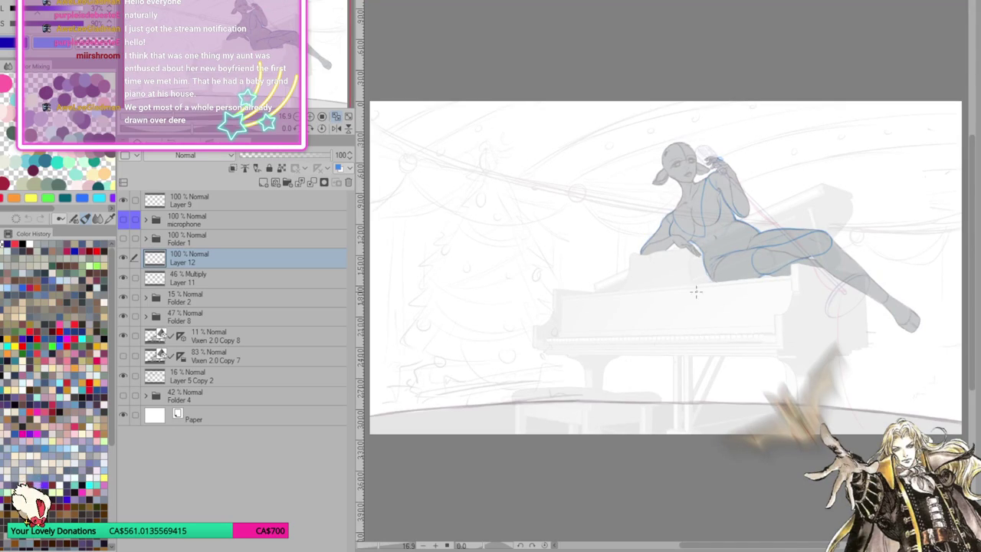
Zoom in on the figure and draw fold lines along and under the thigh, hatching near the knee
click(323, 129)
scroll(958, 247, up, 3)
scroll(683, 300, up, 1)
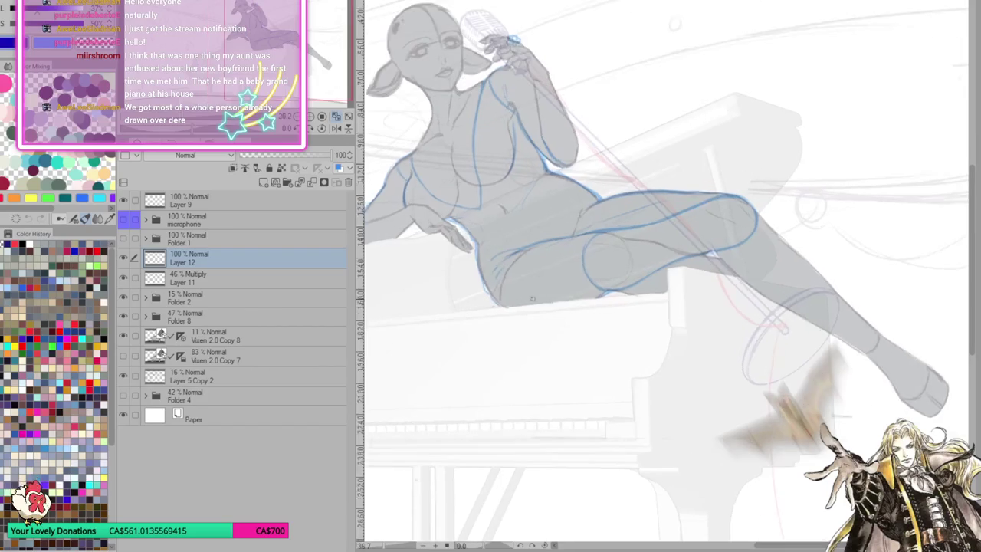
scroll(683, 301, down, 1)
scroll(683, 301, up, 1)
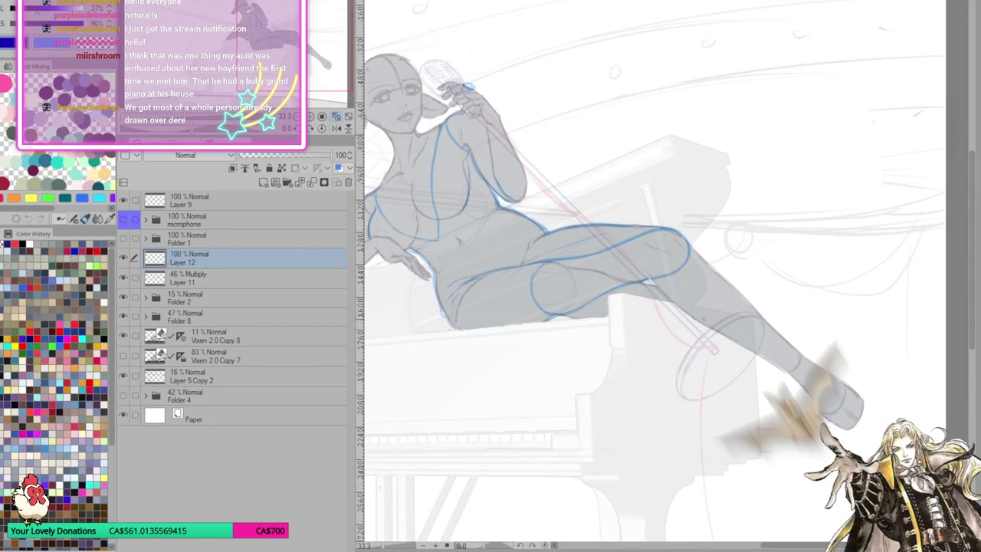
scroll(716, 317, up, 1)
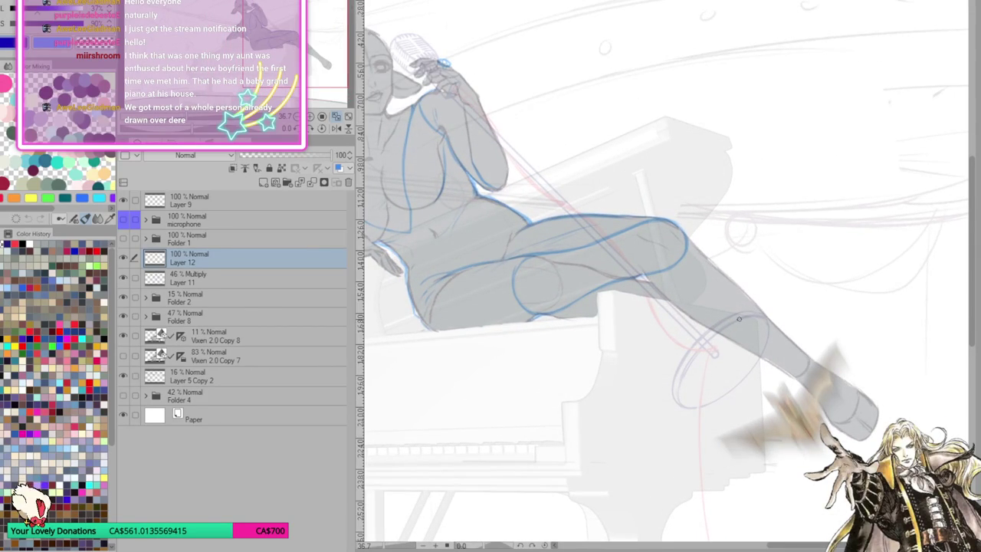
mouse_move(527, 256)
mouse_down()
mouse_move(568, 250)
mouse_move(558, 256)
mouse_move(610, 272)
mouse_move(568, 260)
mouse_up()
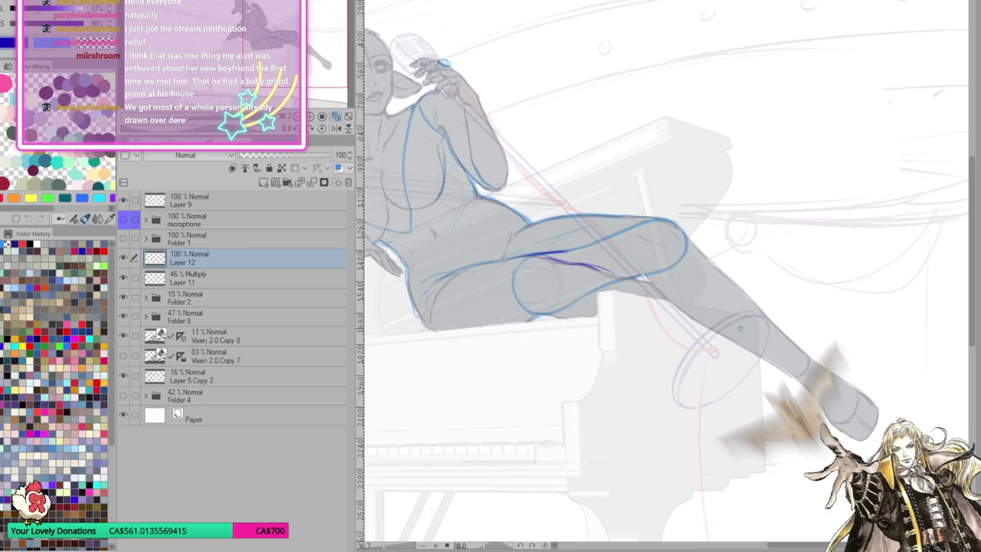
key(ctrl+z)
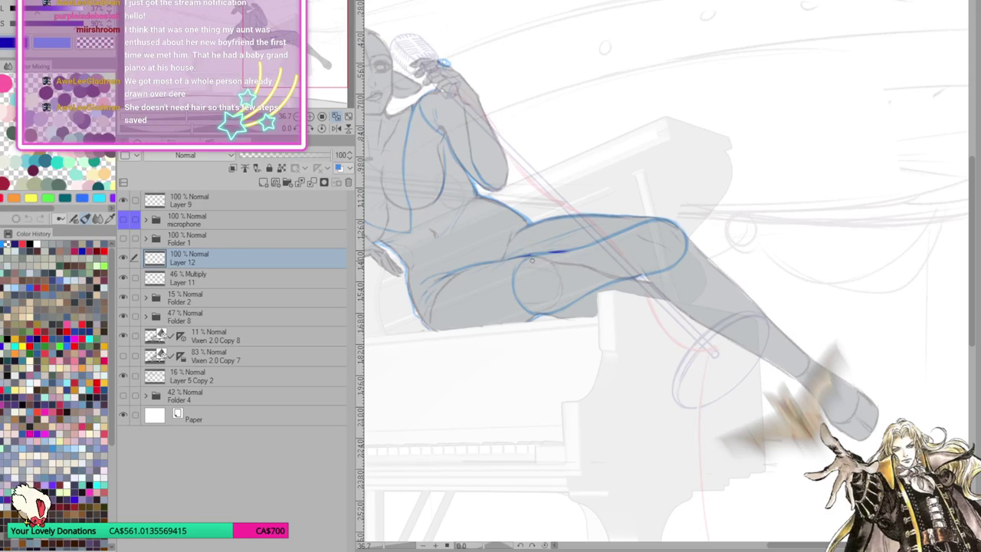
mouse_move(545, 270)
mouse_down()
mouse_move(609, 282)
mouse_move(673, 249)
mouse_move(649, 290)
mouse_move(624, 296)
mouse_up()
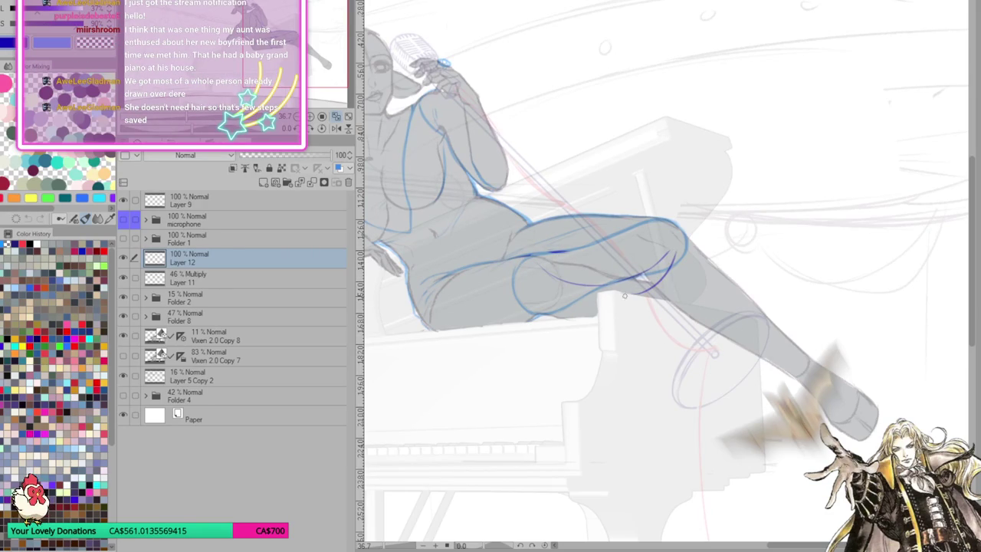
mouse_move(535, 288)
mouse_down()
mouse_move(558, 313)
mouse_move(600, 315)
mouse_up()
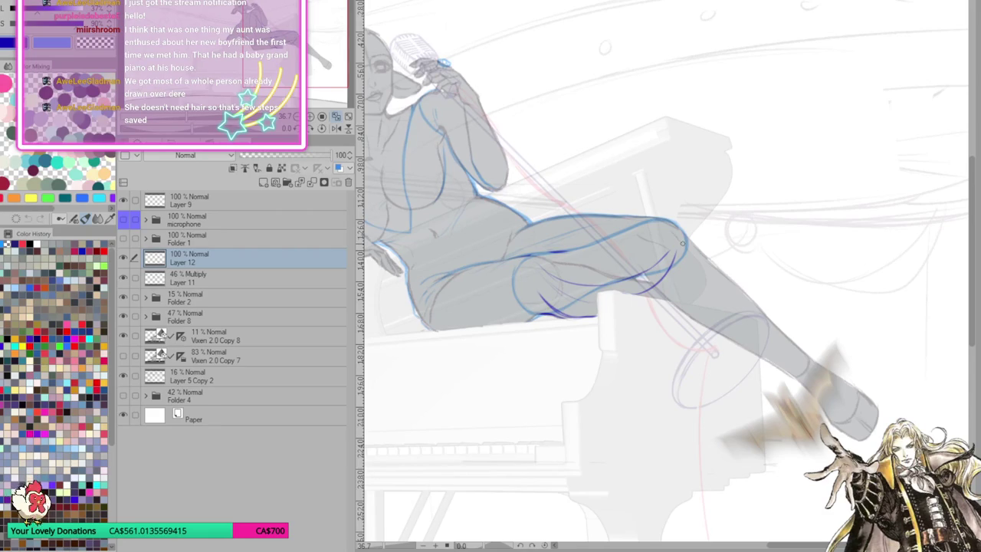
drag(656, 247, 621, 288)
Mirror the canvas and draw dress curves hanging down from beneath the thigh
click(335, 128)
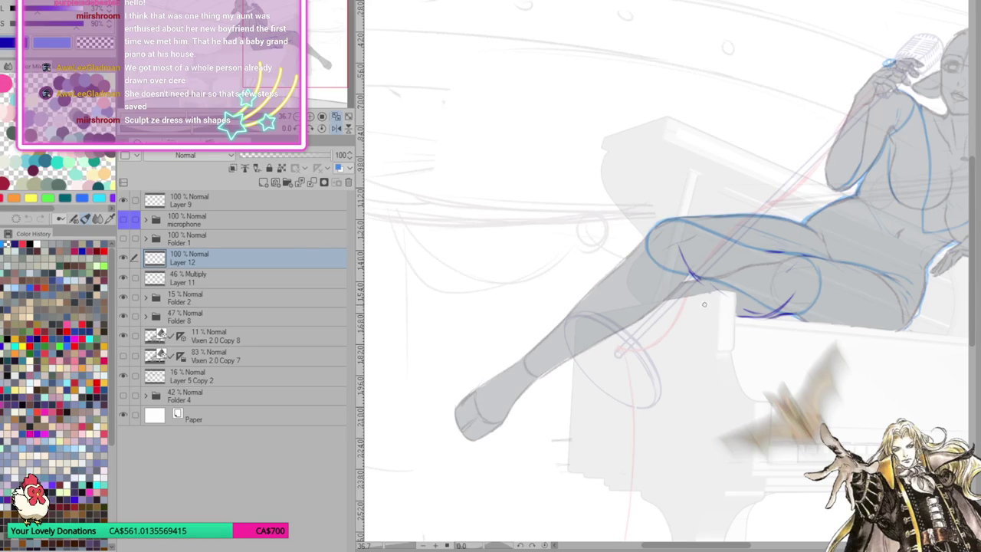
mouse_move(729, 310)
mouse_down()
mouse_move(611, 290)
mouse_move(607, 361)
mouse_up()
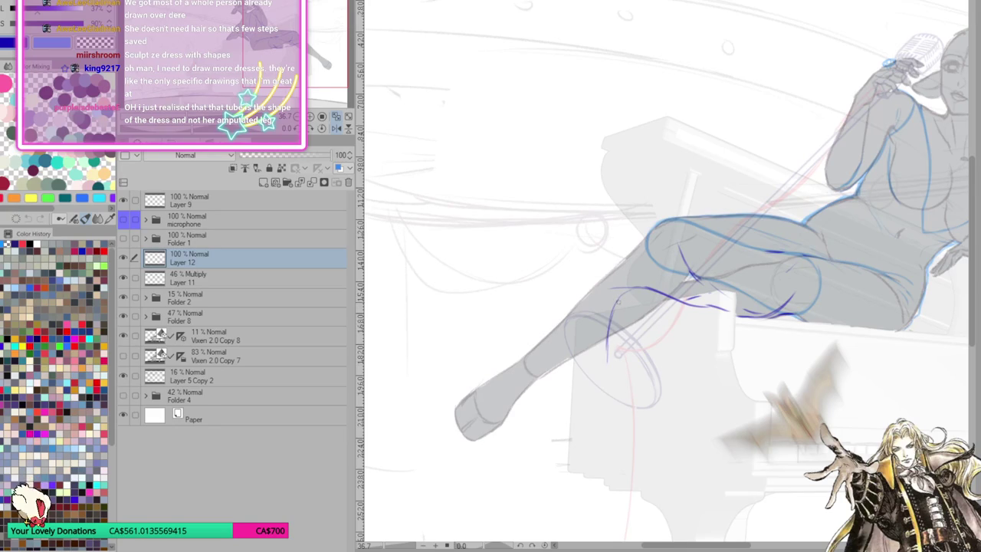
mouse_move(648, 291)
mouse_down()
mouse_move(611, 310)
mouse_move(606, 342)
mouse_move(622, 387)
mouse_up()
mouse_move(613, 352)
mouse_down()
mouse_move(624, 379)
mouse_move(523, 522)
mouse_up()
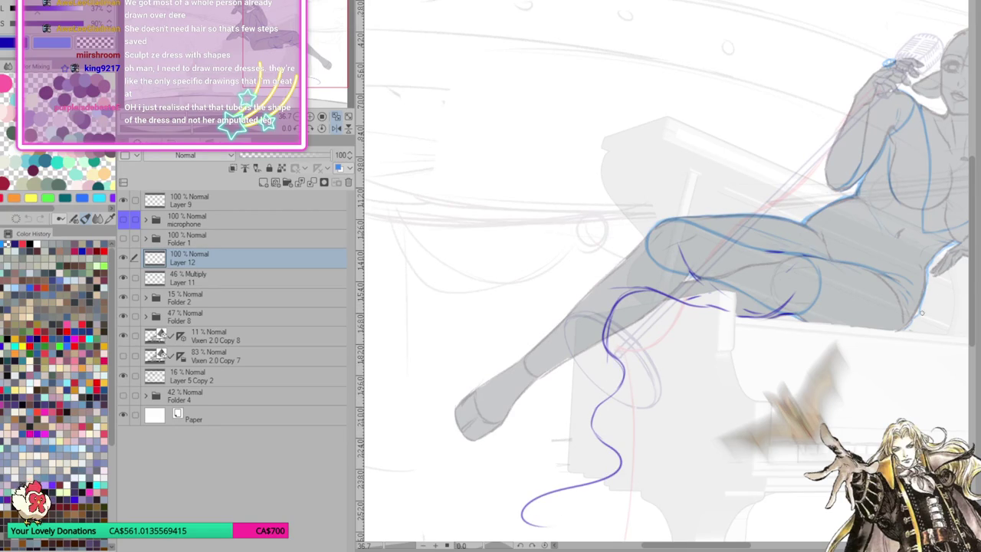
scroll(970, 280, down, 5)
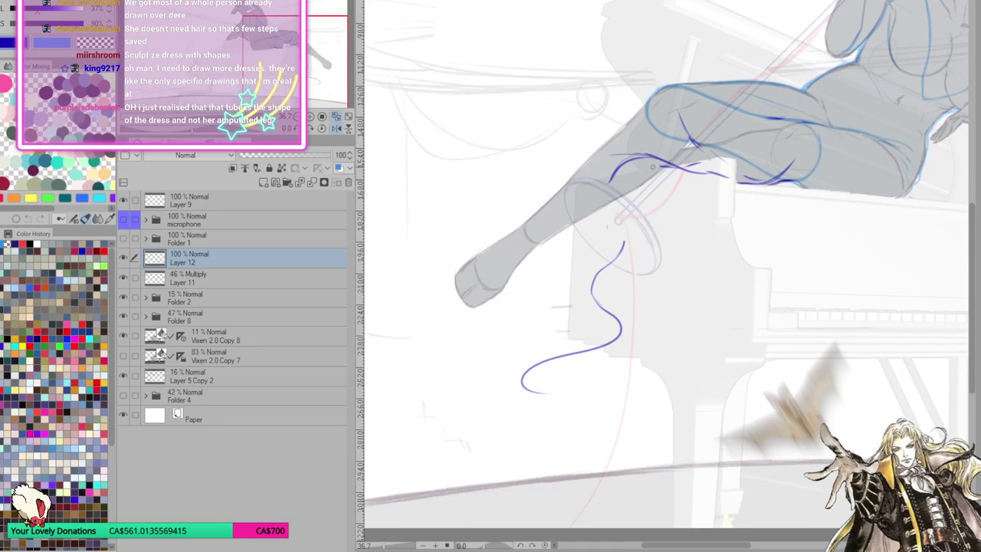
Add more dress lines falling from the thigh, erase the unwanted wavy ones, and unflip the canvas
drag(630, 178, 617, 268)
mouse_move(622, 158)
mouse_down()
mouse_move(537, 279)
mouse_move(528, 314)
mouse_up()
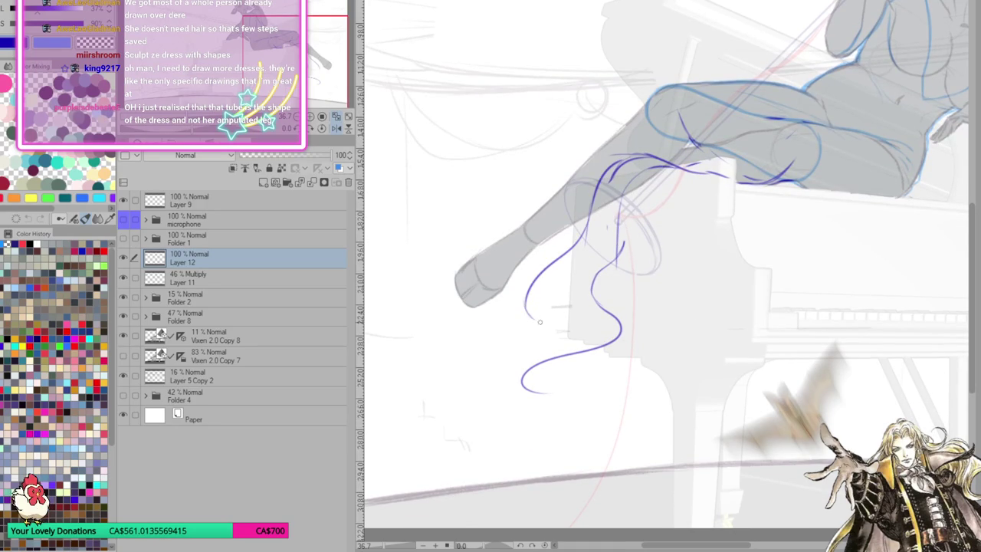
mouse_move(613, 234)
mouse_down()
mouse_move(591, 291)
mouse_move(621, 337)
mouse_move(526, 373)
mouse_move(569, 354)
mouse_up()
mouse_move(527, 315)
mouse_down()
mouse_move(539, 276)
mouse_move(509, 284)
mouse_up()
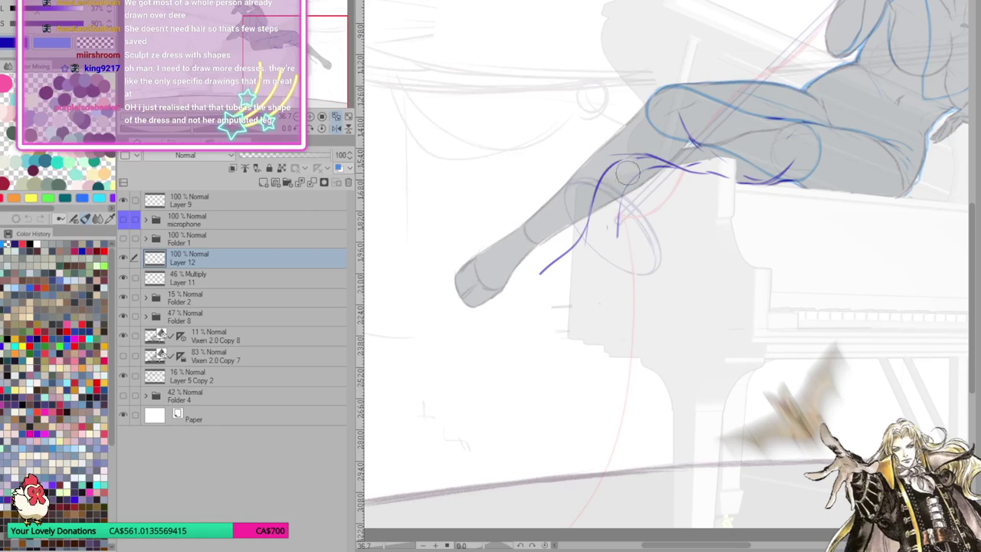
key(h)
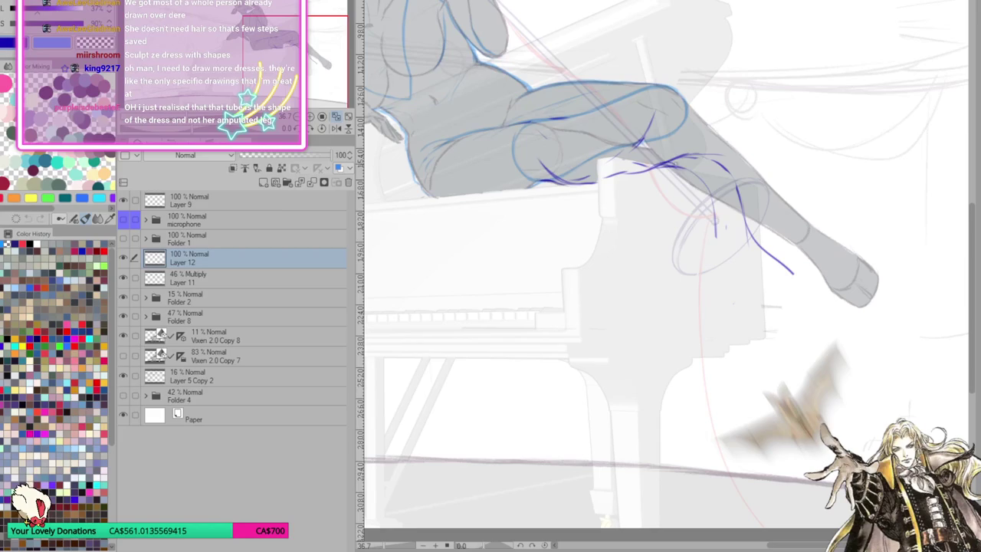
Draw long dress lines from below the knee down toward the floor, adding small fold strokes
mouse_move(672, 163)
mouse_down()
mouse_move(690, 187)
mouse_move(687, 223)
mouse_up()
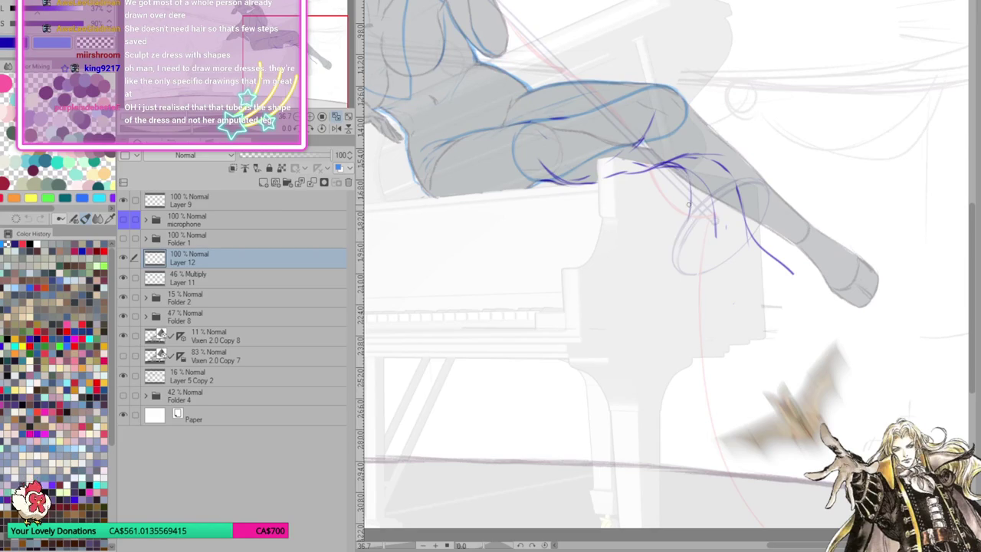
mouse_move(689, 175)
mouse_down()
mouse_move(686, 262)
mouse_move(731, 287)
mouse_move(733, 308)
mouse_move(703, 330)
mouse_move(695, 351)
mouse_move(746, 381)
mouse_move(764, 406)
mouse_up()
mouse_move(723, 276)
mouse_down()
mouse_move(728, 326)
mouse_move(713, 354)
mouse_up()
mouse_move(742, 299)
mouse_down()
mouse_move(709, 352)
mouse_move(737, 375)
mouse_move(708, 371)
mouse_move(760, 387)
mouse_move(776, 416)
mouse_move(753, 439)
mouse_move(819, 500)
mouse_up()
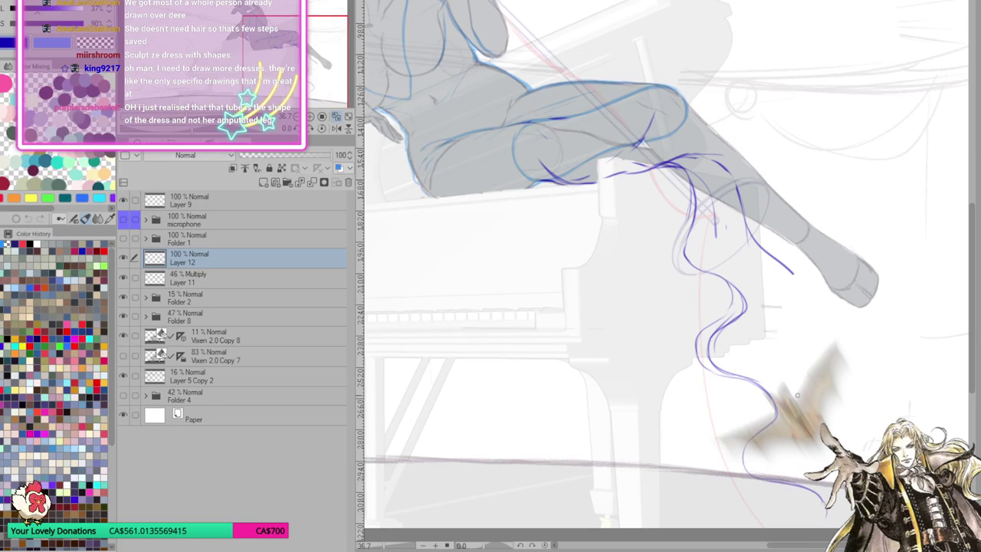
drag(755, 384, 778, 418)
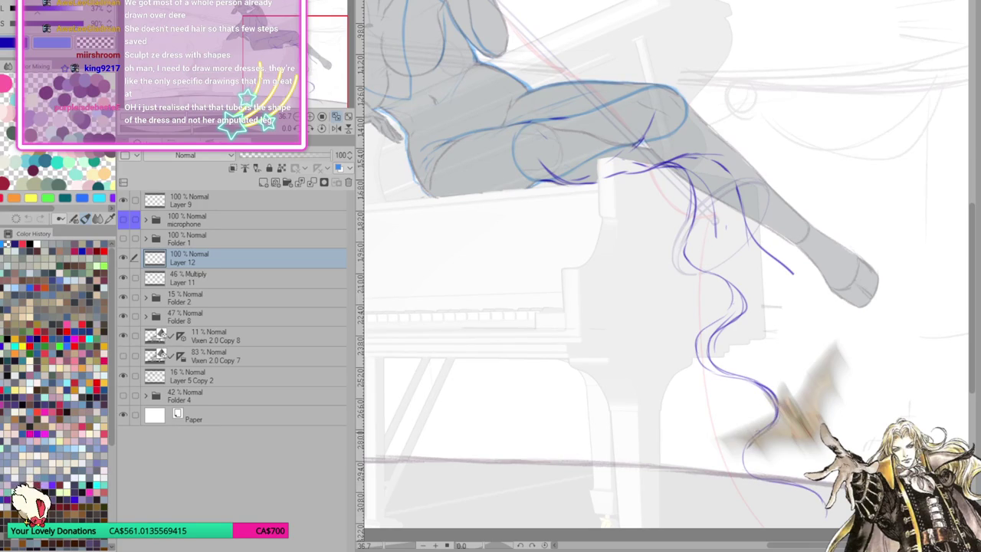
drag(759, 341, 770, 383)
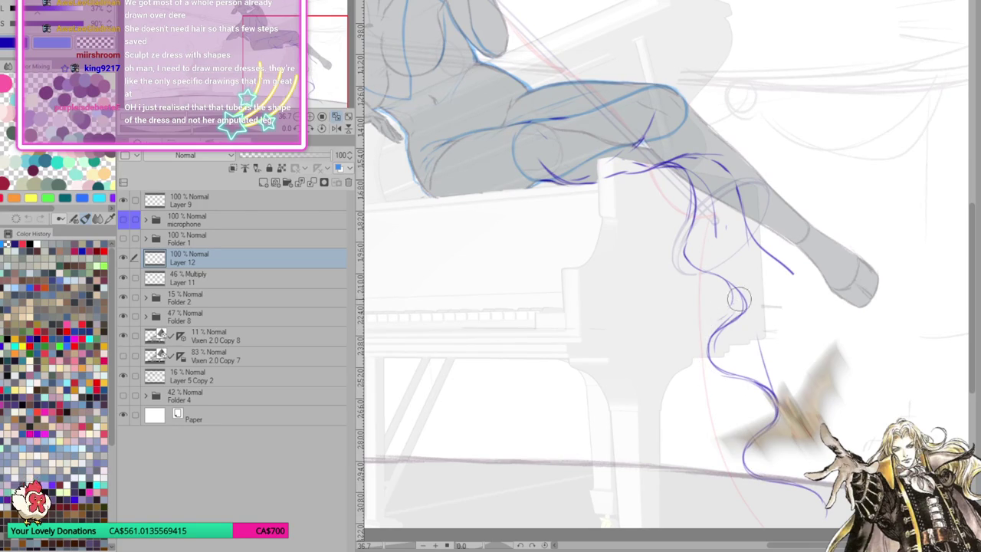
Erase and redraw one dress line, then add more hanging drapery and short folds near the knee
drag(744, 303, 720, 326)
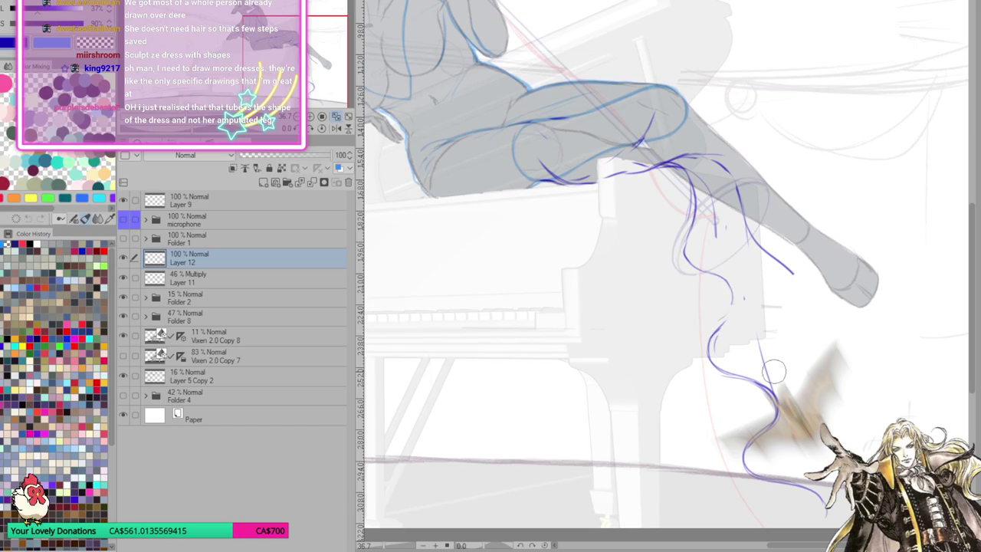
drag(728, 282, 725, 330)
drag(742, 219, 754, 320)
drag(751, 279, 765, 376)
drag(710, 279, 707, 348)
drag(712, 302, 706, 361)
drag(690, 225, 686, 257)
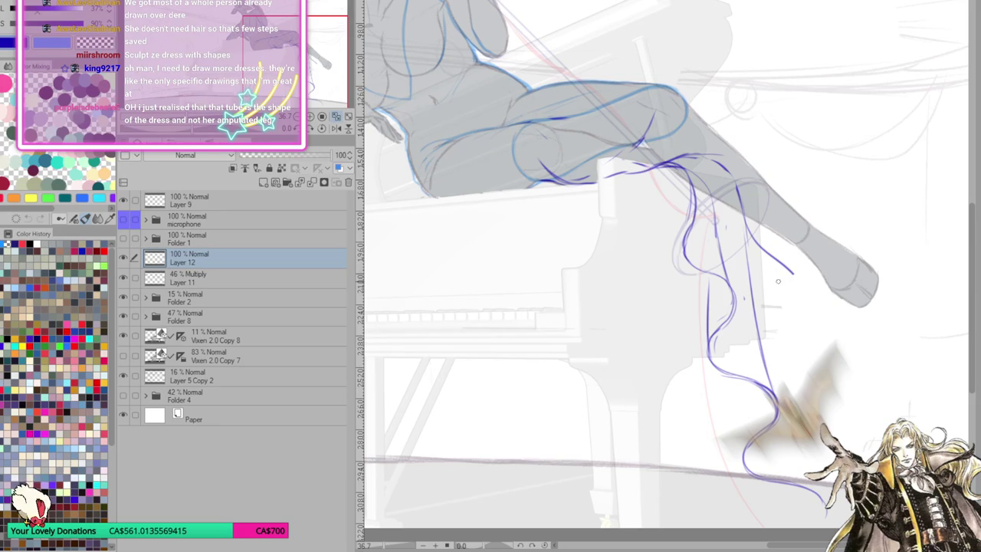